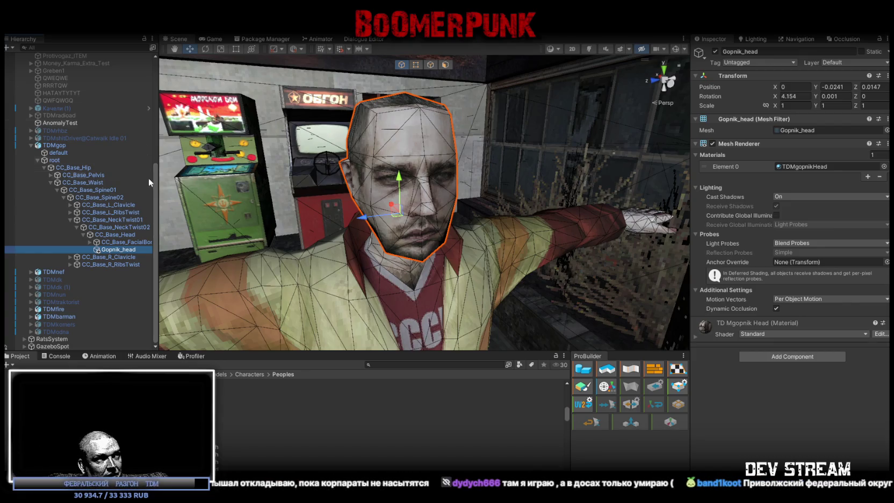
# Step: Expand CC_Base_FacialBone and inspect the jaw root, left eye and right eye bones
pyautogui.click(90, 242)
pyautogui.scroll(-1, 106, 244)
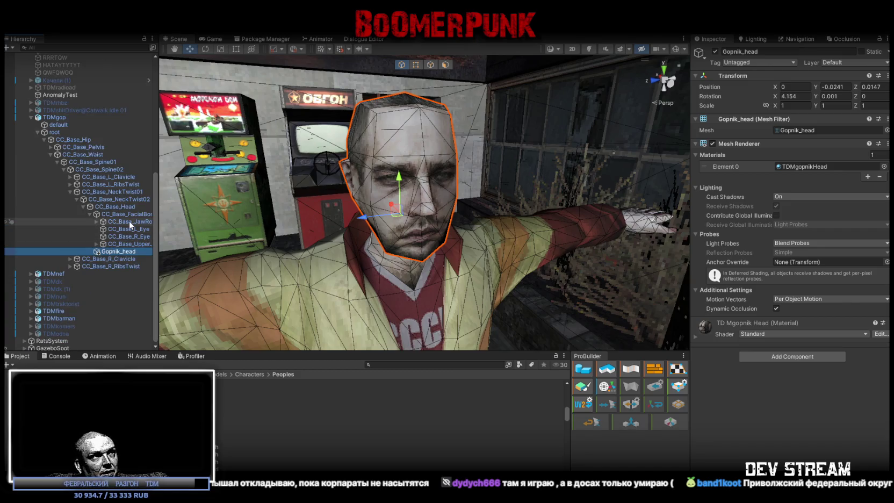
pyautogui.click(130, 220)
pyautogui.click(130, 230)
pyautogui.click(131, 237)
pyautogui.click(129, 229)
pyautogui.click(130, 221)
# Step: Test-raise CC_Base_UpperJaw, then undo it so the jaw stays put
pyautogui.click(134, 245)
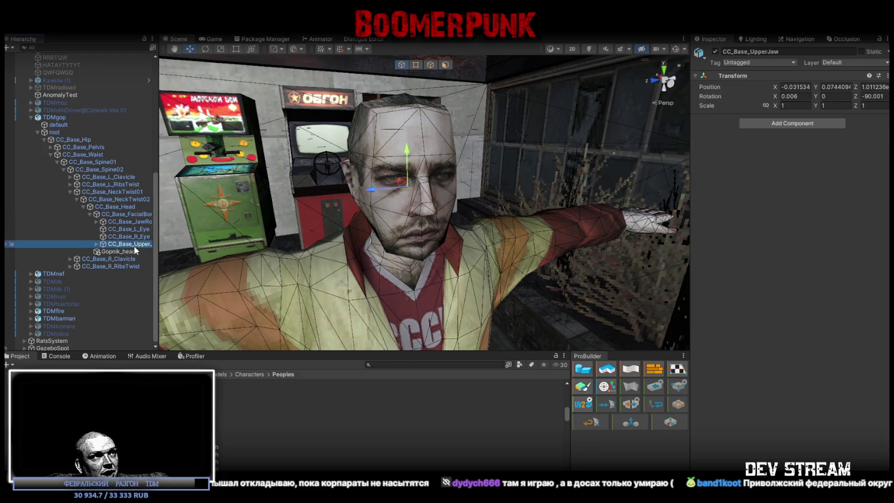
pyautogui.moveTo(397, 151); pyautogui.dragTo(410, 137)
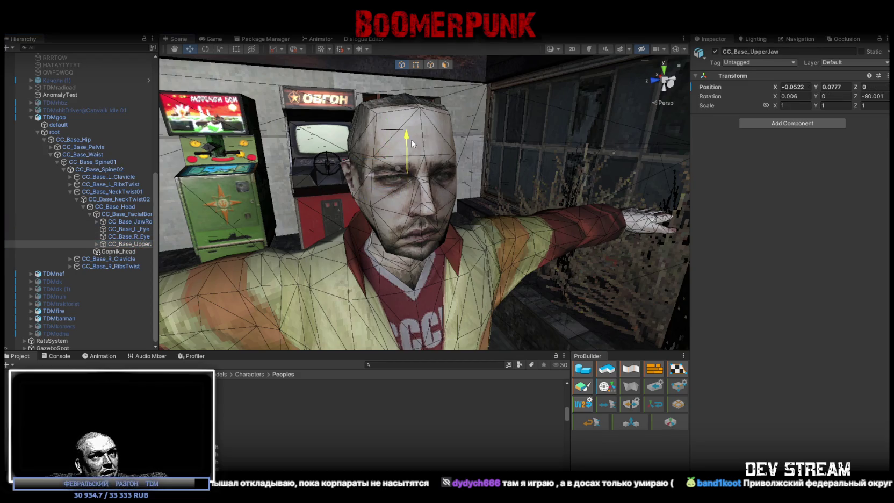
pyautogui.hotkey('ctrl', 'z')
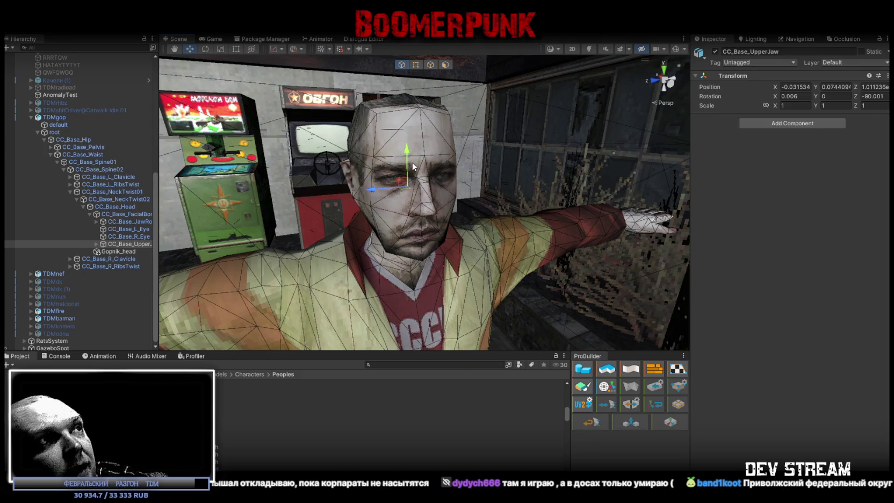
pyautogui.moveTo(585, 198)
pyautogui.mouseDown()
pyautogui.moveTo(500, 222)
pyautogui.moveTo(287, 246)
pyautogui.mouseUp()
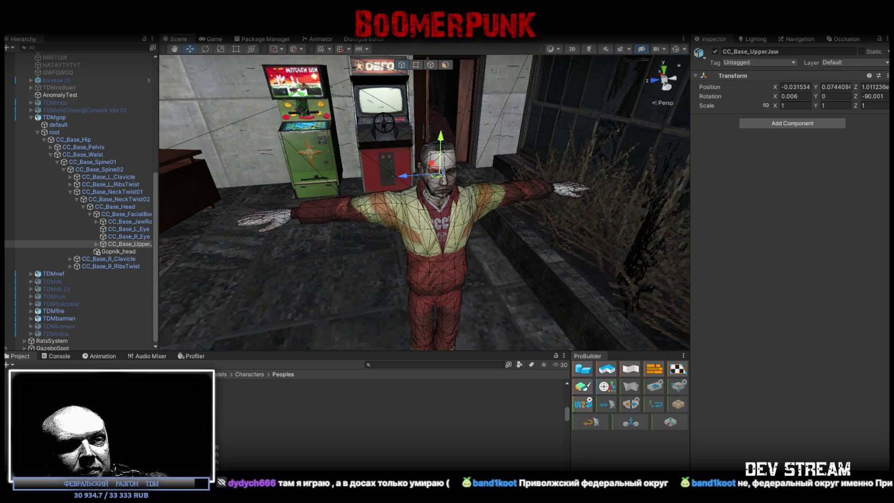
# Step: Zoom the Scene view out to frame the whole TDMgop character in T-pose
pyautogui.scroll(10, 452, 184)
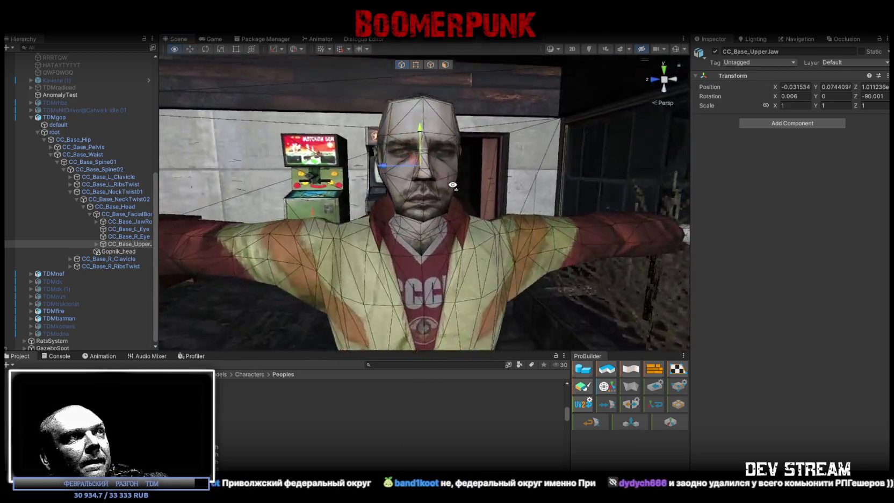
# Step: Orbit the Scene view around TDMgop's head to a side view
pyautogui.moveTo(451, 185)
pyautogui.mouseDown()
pyautogui.moveTo(564, 226)
pyautogui.moveTo(693, 222)
pyautogui.moveTo(634, 217)
pyautogui.moveTo(441, 45)
pyautogui.mouseUp()
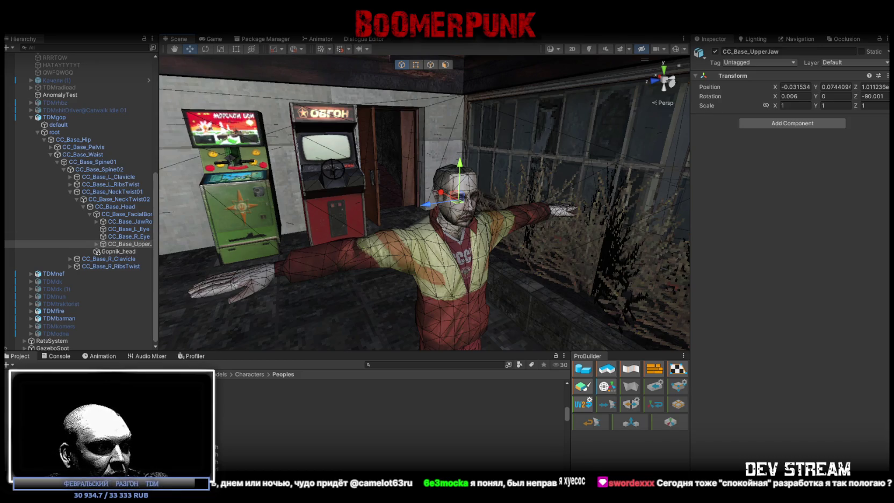
# Step: Show the full Gopnik body with Gopnik_head, look it over, then view the ActorCore Idle preview
pyautogui.hotkey('alt', 'Tab')
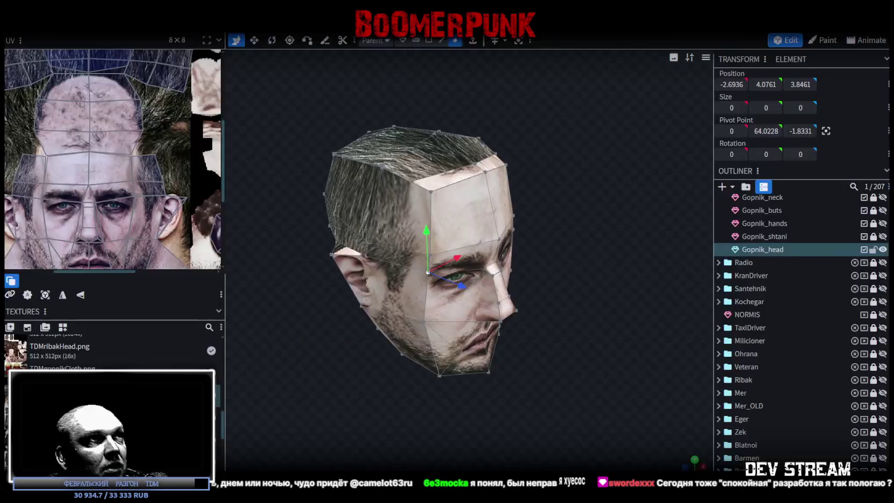
pyautogui.scroll(-3, 528, 279)
pyautogui.scroll(4, 813, 318)
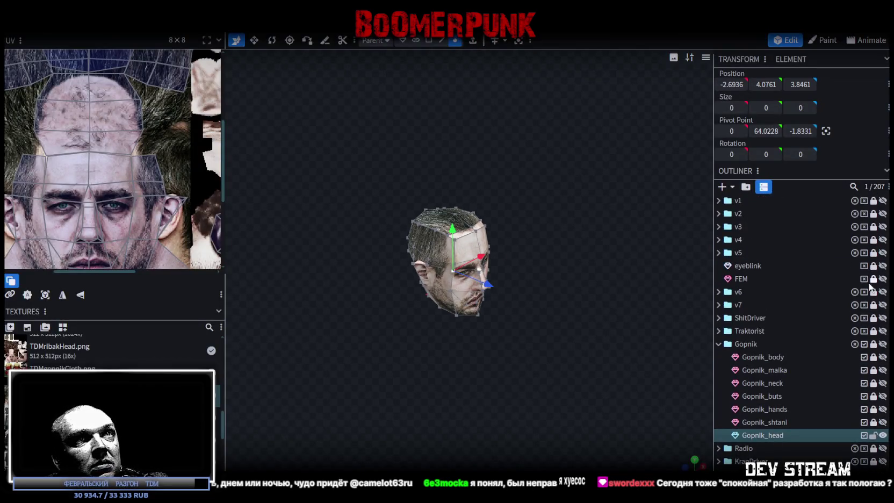
pyautogui.click(882, 343)
pyautogui.moveTo(645, 344)
pyautogui.mouseDown()
pyautogui.moveTo(553, 400)
pyautogui.moveTo(534, 333)
pyautogui.moveTo(241, 314)
pyautogui.moveTo(641, 371)
pyautogui.mouseUp()
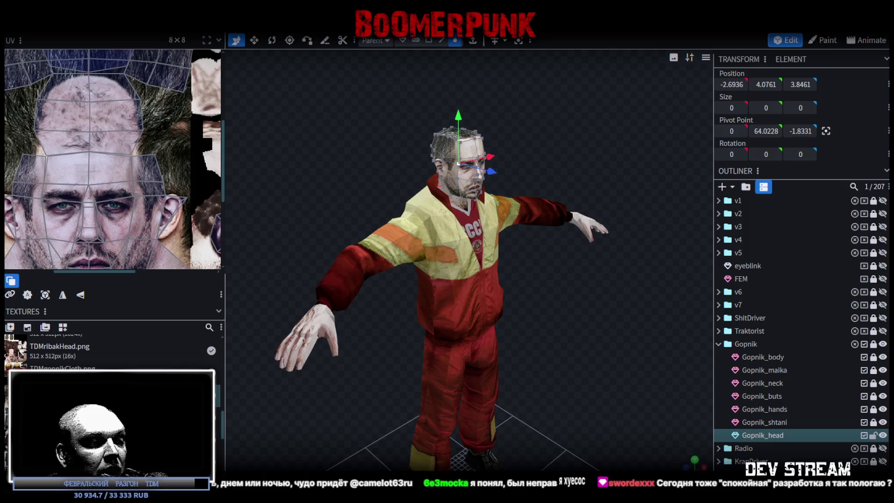
pyautogui.hotkey('alt', 'Tab')
pyautogui.moveTo(746, 332)
pyautogui.mouseDown()
pyautogui.moveTo(819, 285)
pyautogui.moveTo(724, 340)
pyautogui.mouseUp()
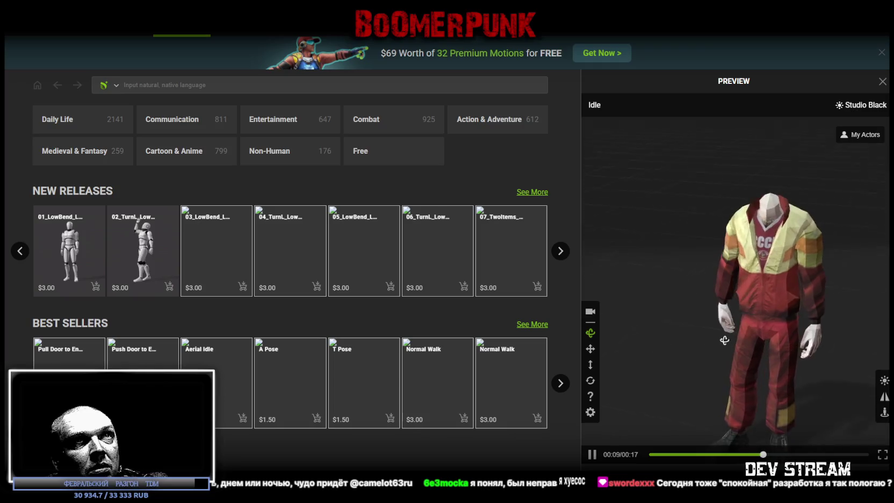
# Step: Zoom and turn the ActorCore preview to the tracksuit character's front, then return to Blockbench
pyautogui.scroll(-2, 720, 337)
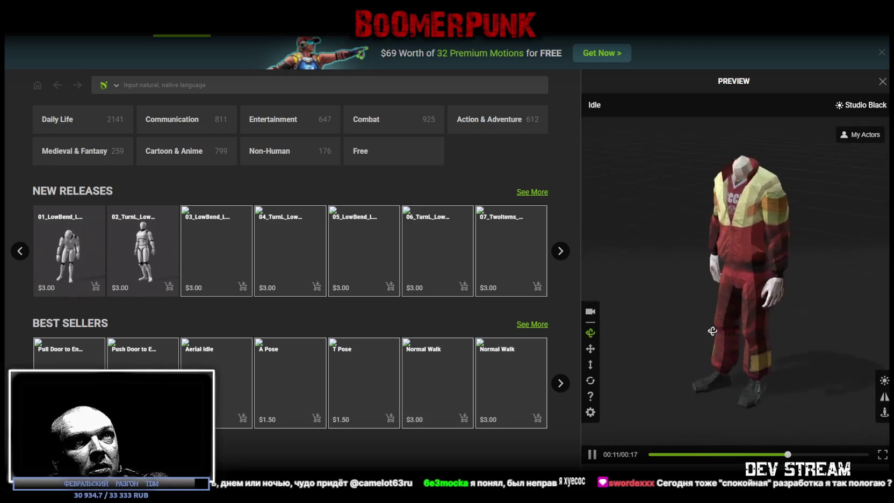
pyautogui.moveTo(712, 330)
pyautogui.mouseDown()
pyautogui.moveTo(800, 326)
pyautogui.moveTo(785, 316)
pyautogui.mouseUp()
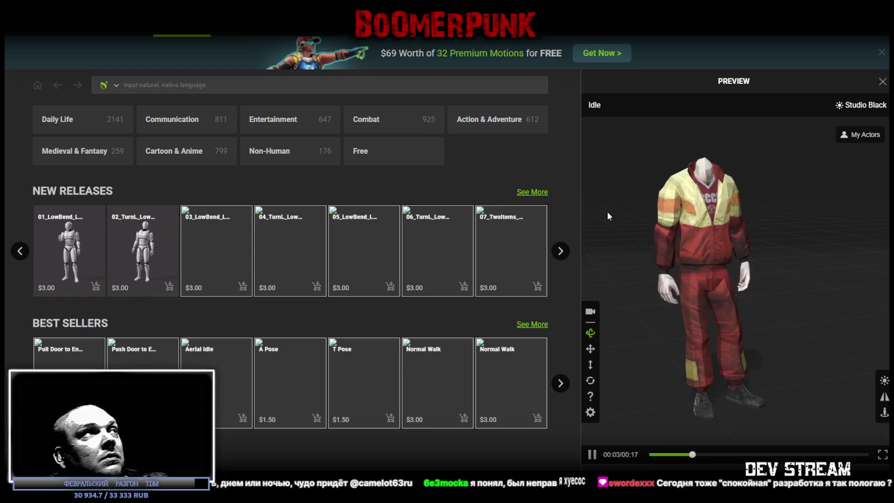
pyautogui.hotkey('alt', 'Tab')
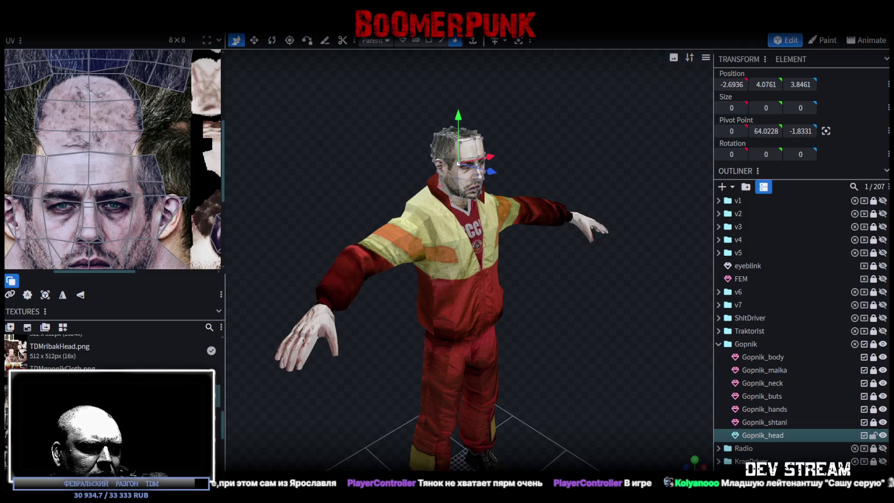
# Step: Hide all windows with Super+D to reveal the desktop
pyautogui.press('super+d')
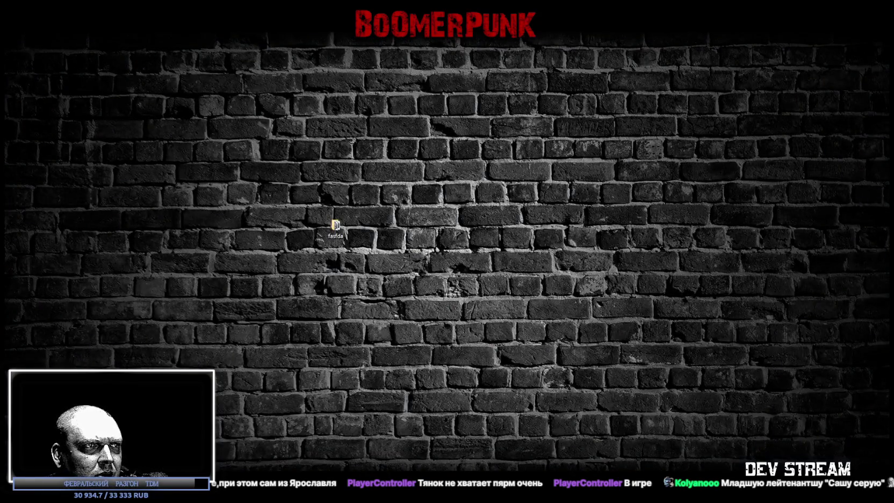
pyautogui.press('super+d')
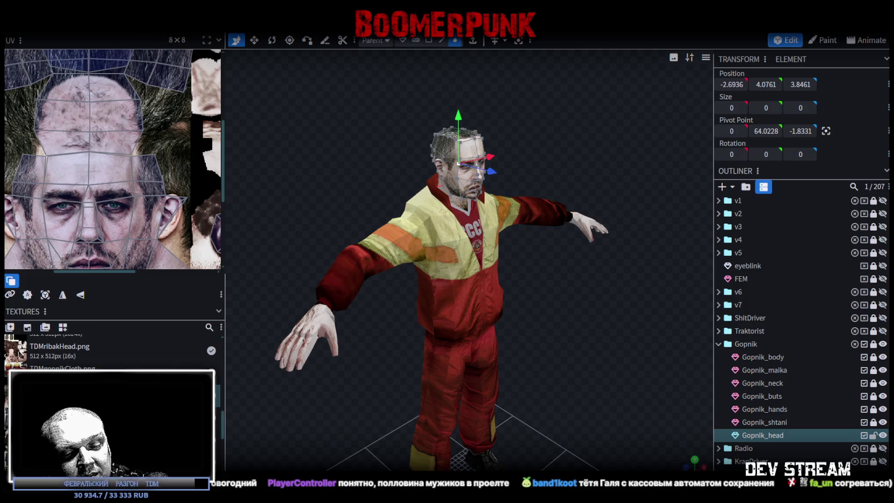
# Step: Save and close TDMchars, then open TDMchars2.bbmodel from the Recent list
pyautogui.hotkey('ctrl', 's')
pyautogui.hotkey('ctrl', 'w')
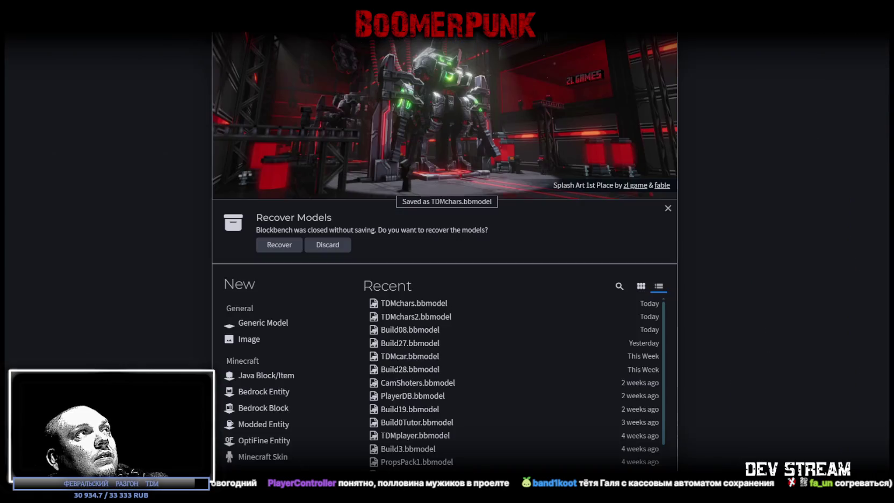
pyautogui.click(413, 317)
# Step: Turn the view to the punk girl's front and collapse the Neformalka group
pyautogui.scroll(-5, 507, 335)
pyautogui.moveTo(533, 280); pyautogui.dragTo(509, 323)
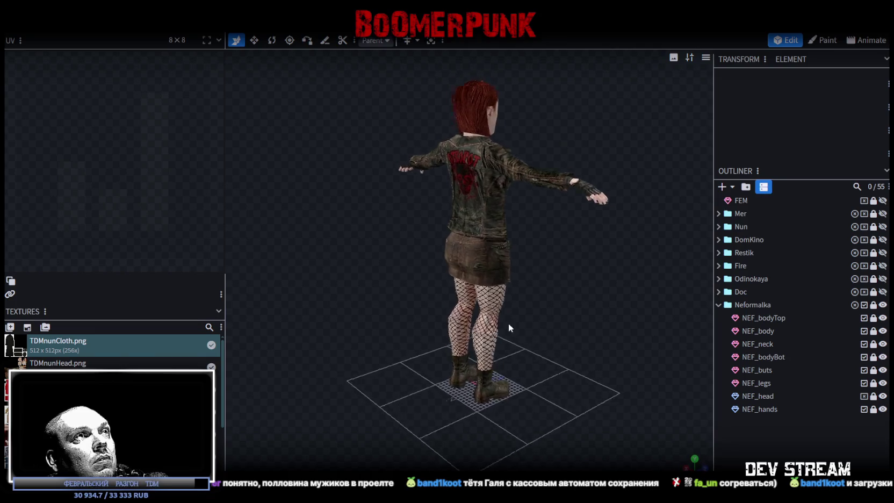
pyautogui.scroll(5, 393, 343)
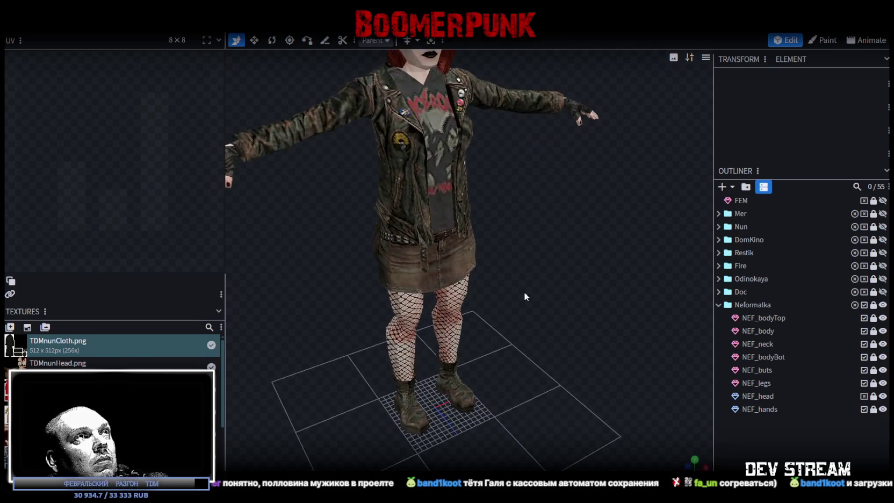
pyautogui.scroll(-4, 547, 342)
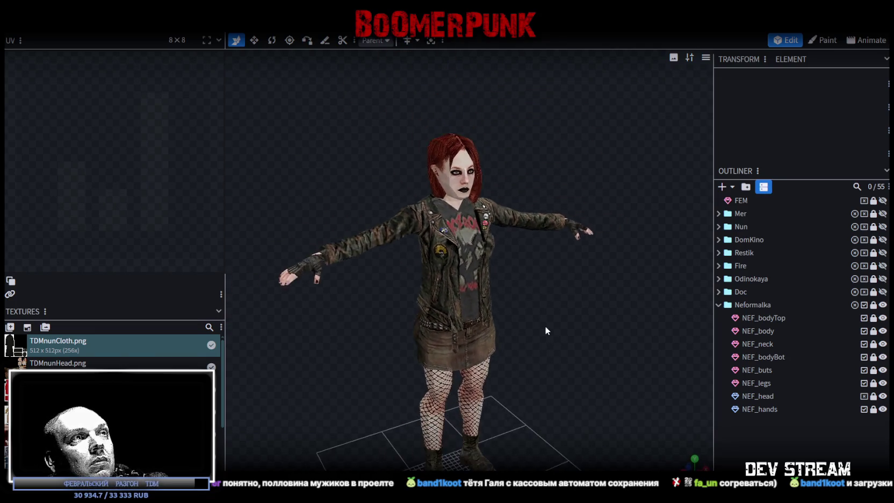
pyautogui.moveTo(546, 340)
pyautogui.mouseDown()
pyautogui.moveTo(573, 334)
pyautogui.moveTo(466, 436)
pyautogui.mouseUp()
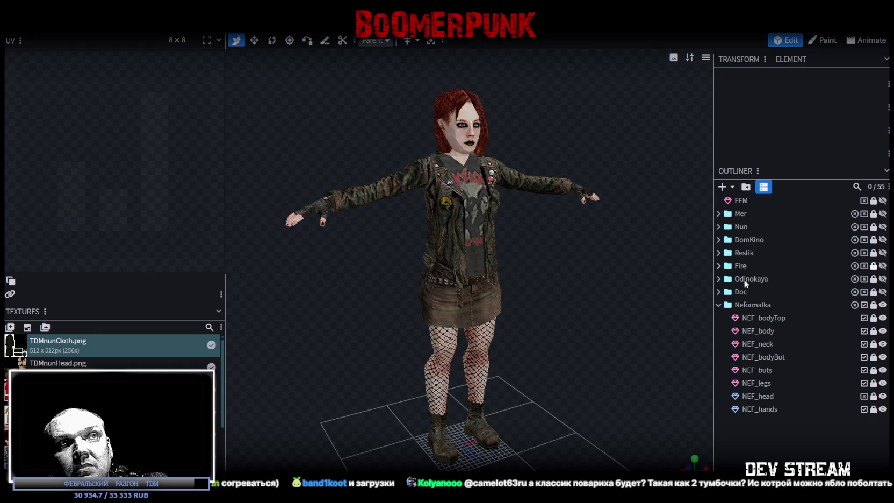
pyautogui.click(718, 304)
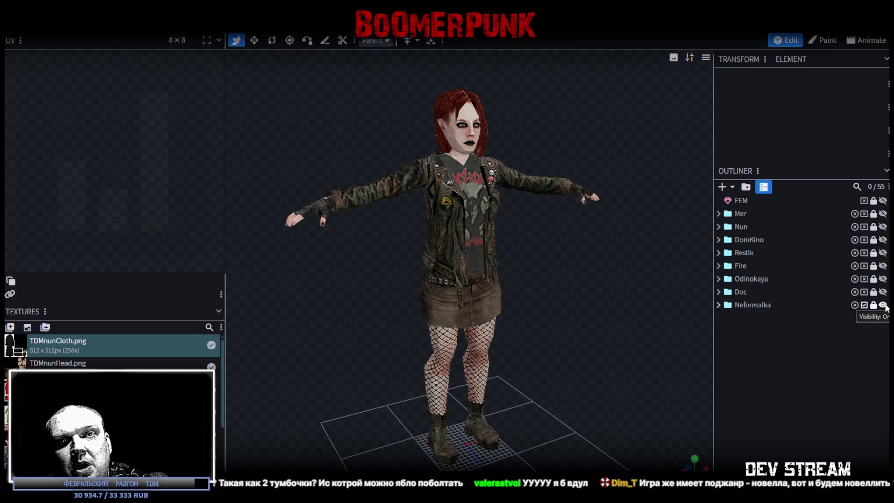
pyautogui.click(883, 304)
pyautogui.click(883, 226)
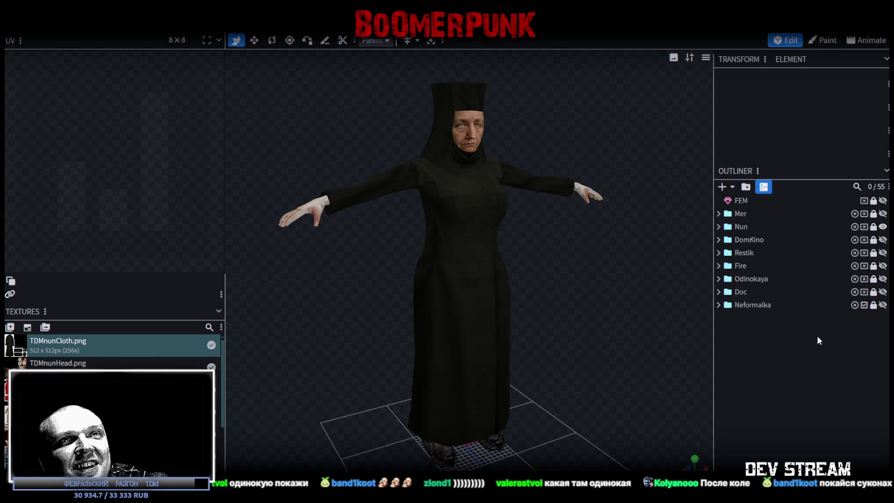
pyautogui.click(882, 227)
pyautogui.click(883, 304)
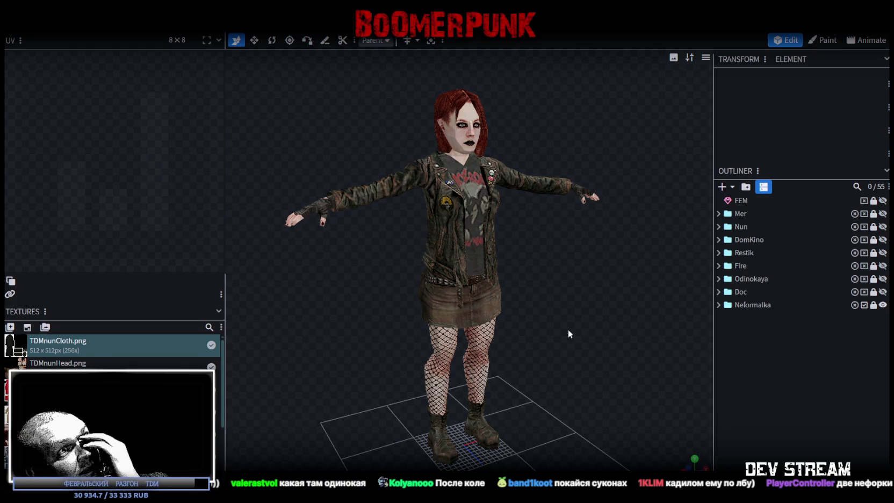
pyautogui.moveTo(610, 342)
pyautogui.mouseDown()
pyautogui.moveTo(578, 283)
pyautogui.moveTo(573, 325)
pyautogui.mouseUp()
pyautogui.moveTo(353, 320)
pyautogui.mouseDown()
pyautogui.moveTo(525, 332)
pyautogui.moveTo(554, 301)
pyautogui.moveTo(554, 284)
pyautogui.moveTo(563, 404)
pyautogui.moveTo(507, 275)
pyautogui.mouseUp()
pyautogui.scroll(3, 507, 274)
pyautogui.moveTo(549, 294); pyautogui.dragTo(535, 288)
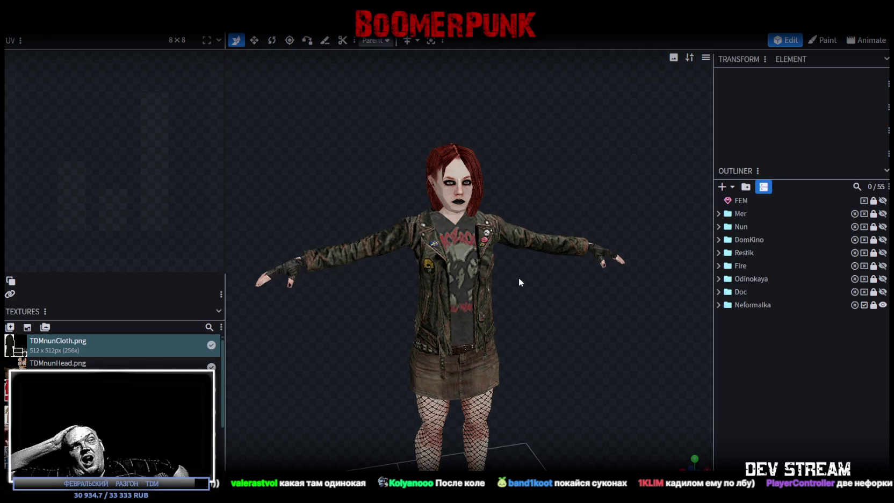
pyautogui.scroll(5, 518, 277)
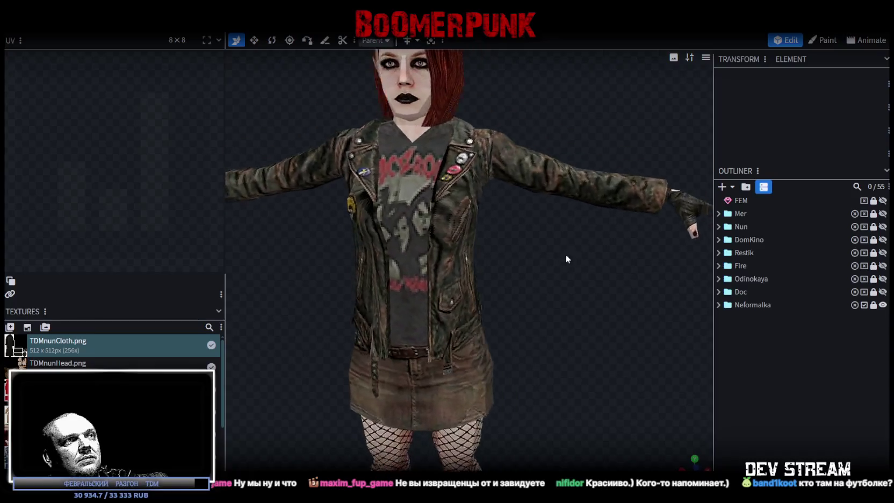
pyautogui.scroll(-2, 584, 253)
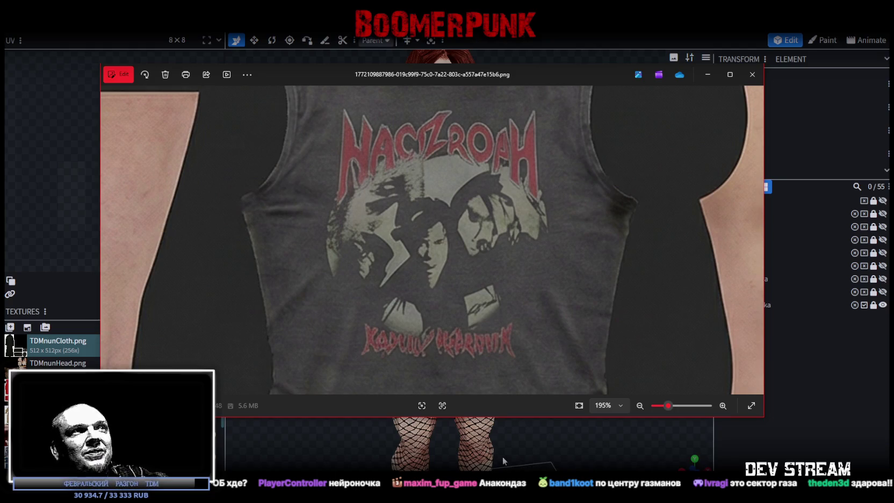
# Step: Leave the shirt texture viewer and look over the Neformalka punk girl in the viewport
pyautogui.hotkey('alt', 'Tab')
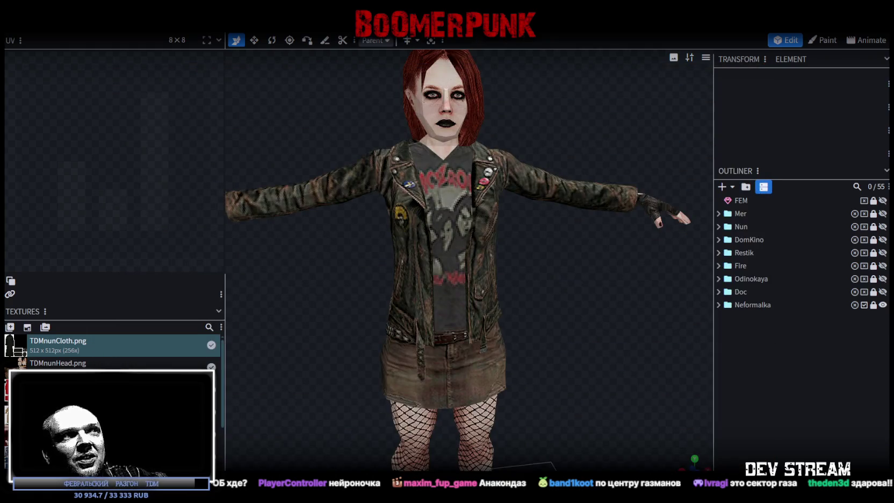
pyautogui.scroll(-5, 493, 299)
pyautogui.moveTo(508, 321)
pyautogui.mouseDown()
pyautogui.moveTo(569, 322)
pyautogui.moveTo(513, 324)
pyautogui.mouseUp()
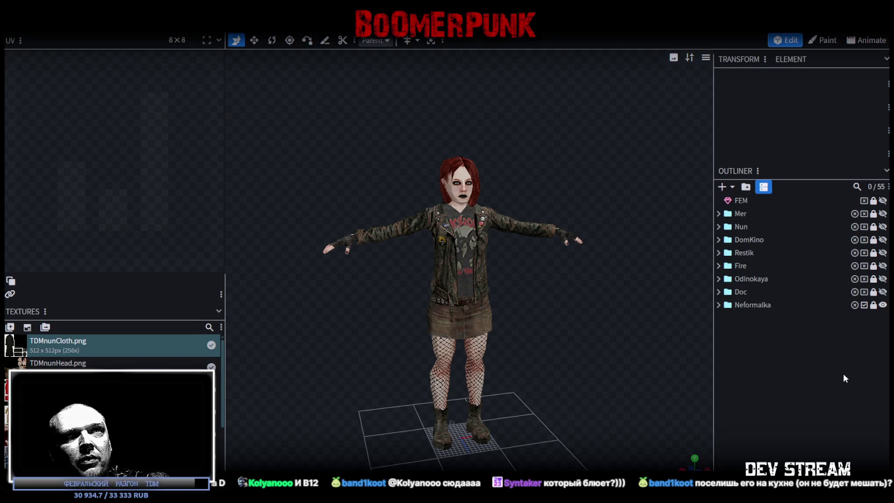
# Step: Hide Neformalka, show the Fire character, and inspect it from behind and three-quarter views
pyautogui.click(883, 304)
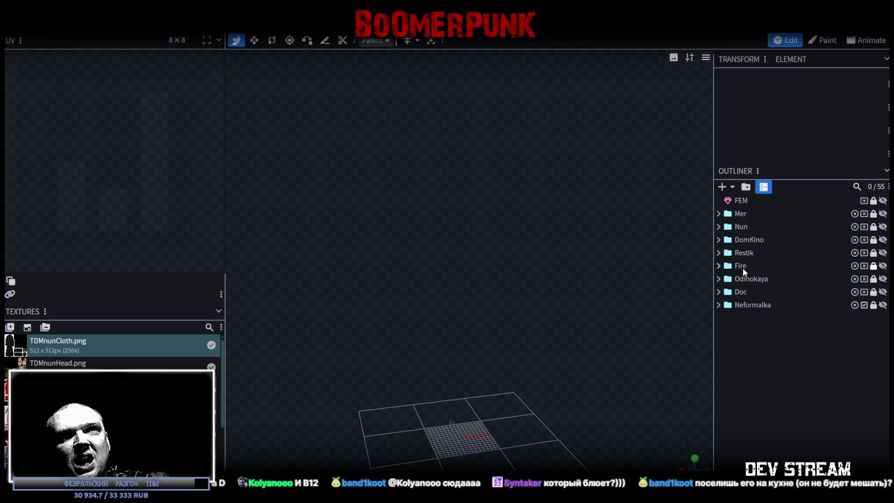
pyautogui.click(883, 266)
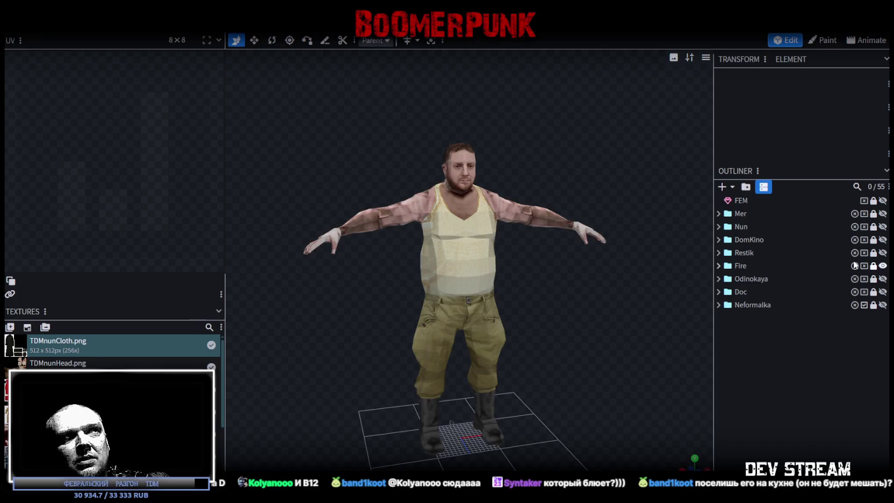
pyautogui.scroll(3, 596, 312)
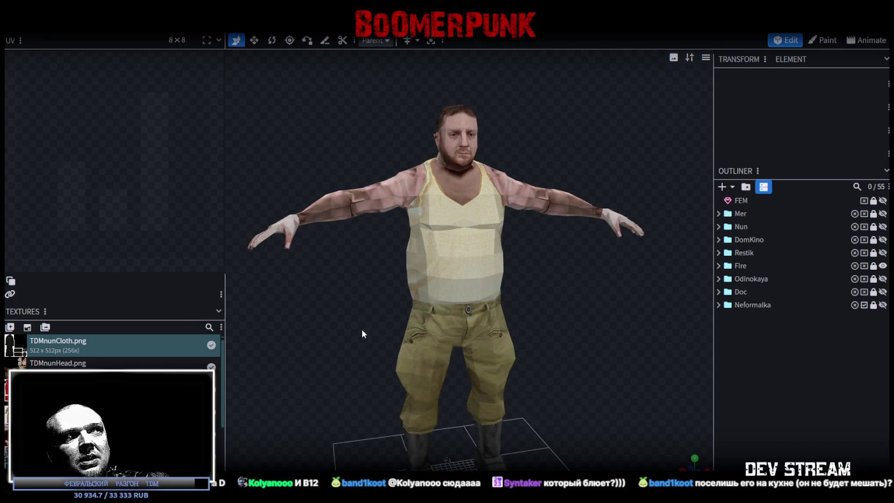
pyautogui.moveTo(362, 328)
pyautogui.mouseDown()
pyautogui.moveTo(328, 354)
pyautogui.moveTo(493, 368)
pyautogui.moveTo(545, 353)
pyautogui.moveTo(567, 328)
pyautogui.moveTo(334, 332)
pyautogui.moveTo(563, 311)
pyautogui.mouseUp()
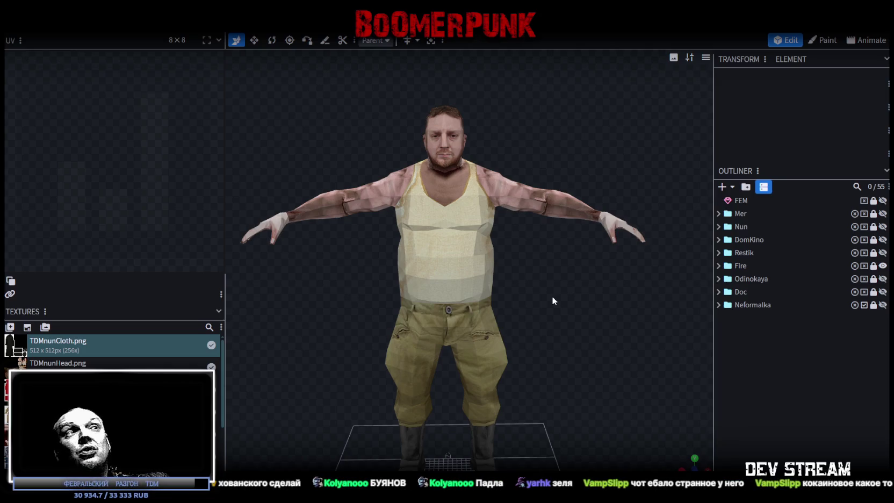
pyautogui.scroll(5, 541, 291)
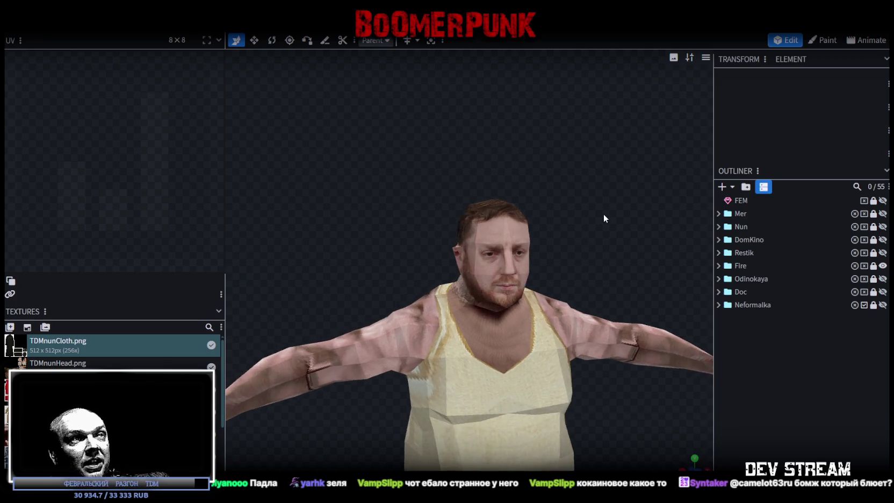
pyautogui.scroll(3, 597, 213)
pyautogui.scroll(-4, 530, 329)
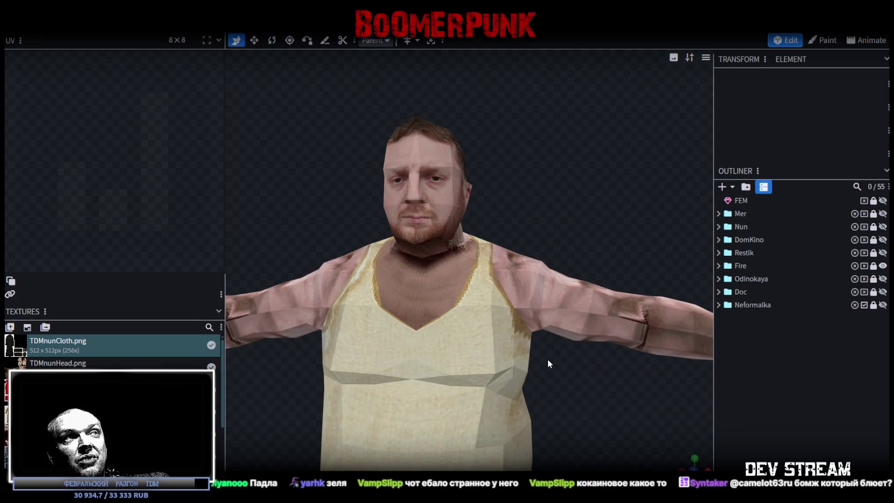
pyautogui.moveTo(553, 399)
pyautogui.mouseDown()
pyautogui.moveTo(543, 417)
pyautogui.moveTo(369, 401)
pyautogui.moveTo(538, 433)
pyautogui.moveTo(507, 403)
pyautogui.moveTo(617, 354)
pyautogui.mouseUp()
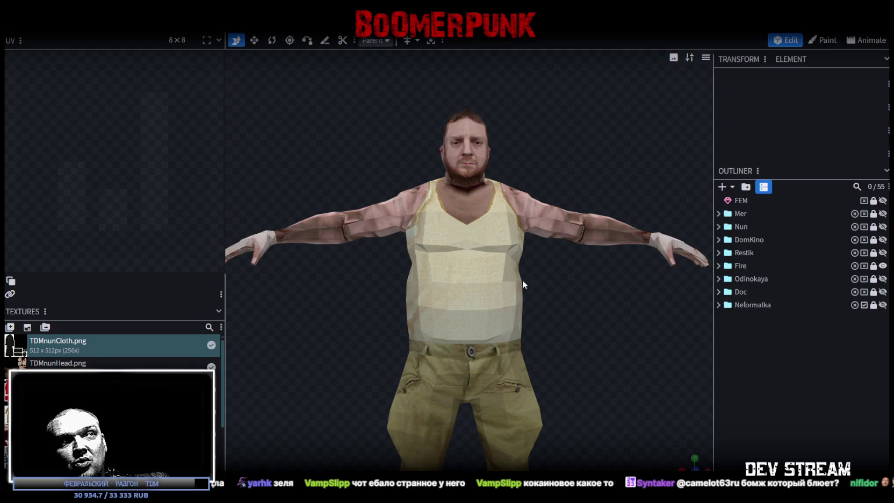
pyautogui.moveTo(571, 327)
pyautogui.mouseDown()
pyautogui.moveTo(569, 341)
pyautogui.moveTo(585, 342)
pyautogui.moveTo(546, 338)
pyautogui.mouseUp()
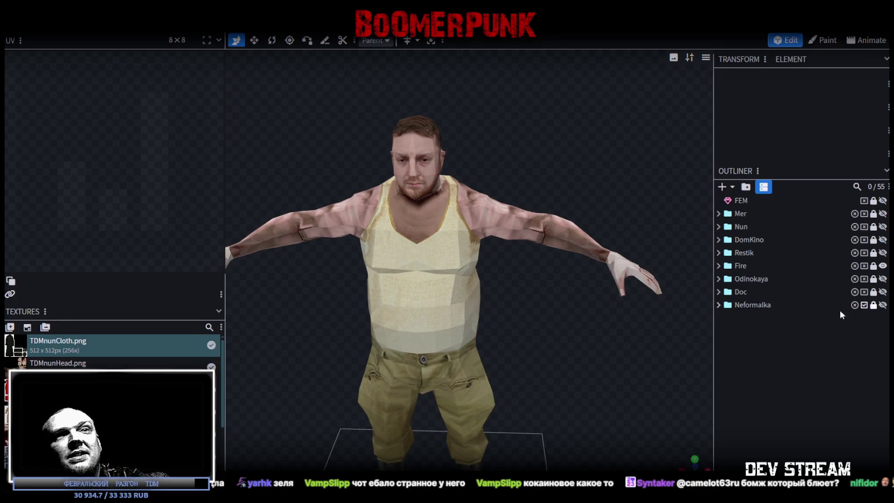
# Step: Hide Fire again, save TDMchars2.bbmodel, and switch to Unity
pyautogui.click(883, 265)
pyautogui.scroll(-2, 478, 267)
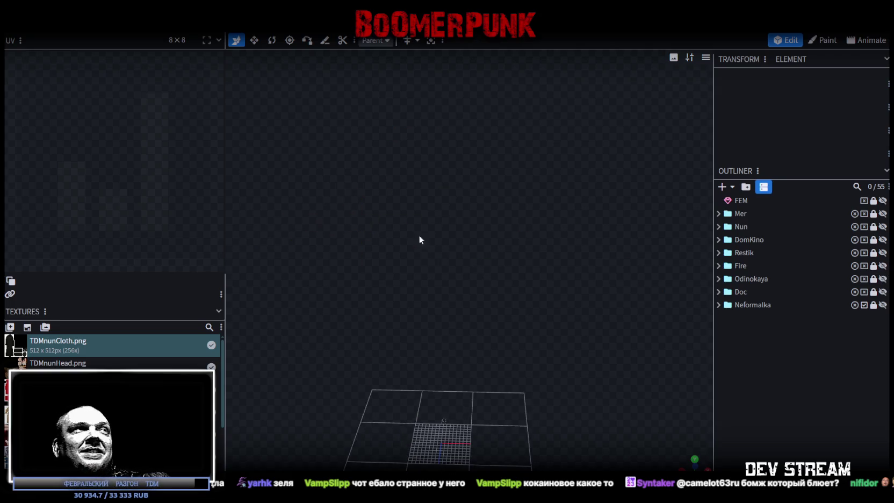
pyautogui.hotkey('ctrl', 's')
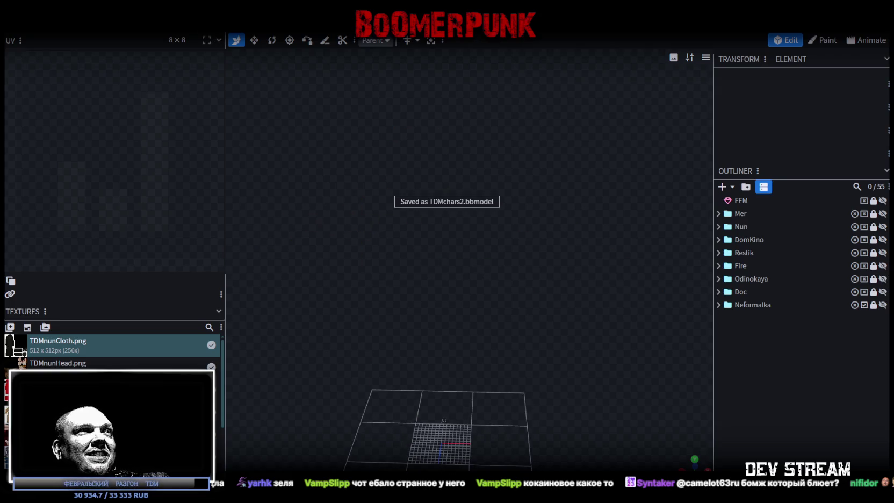
pyautogui.hotkey('alt', 'Tab')
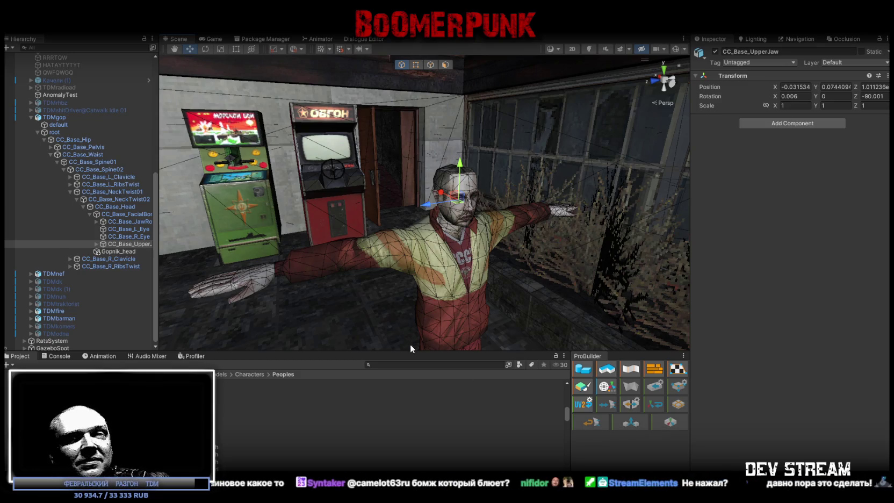
# Step: Rotate the Scene view camera toward the heavyset tank-top character
pyautogui.moveTo(509, 273)
pyautogui.mouseDown()
pyautogui.moveTo(621, 206)
pyautogui.moveTo(388, 229)
pyautogui.moveTo(393, 221)
pyautogui.moveTo(358, 254)
pyautogui.moveTo(300, 289)
pyautogui.moveTo(271, 232)
pyautogui.moveTo(232, 237)
pyautogui.moveTo(324, 250)
pyautogui.moveTo(468, 221)
pyautogui.moveTo(486, 257)
pyautogui.moveTo(559, 279)
pyautogui.moveTo(528, 234)
pyautogui.moveTo(539, 240)
pyautogui.moveTo(534, 209)
pyautogui.moveTo(418, 115)
pyautogui.moveTo(438, 139)
pyautogui.mouseUp()
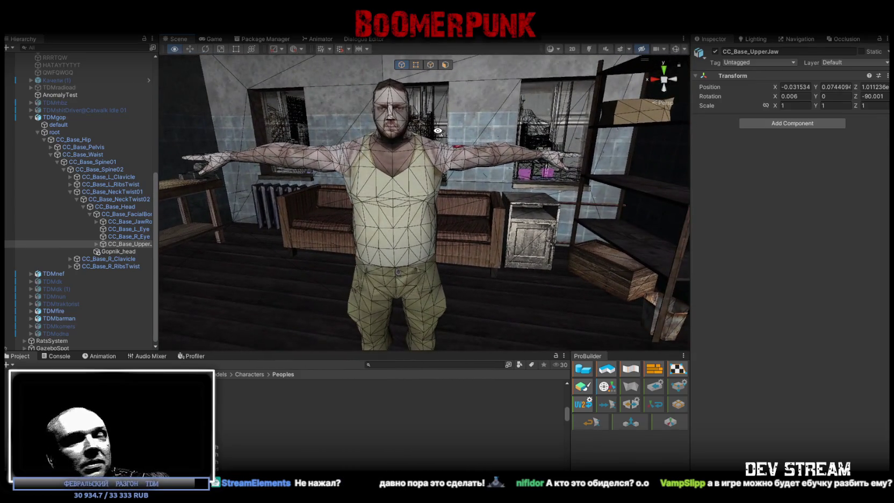
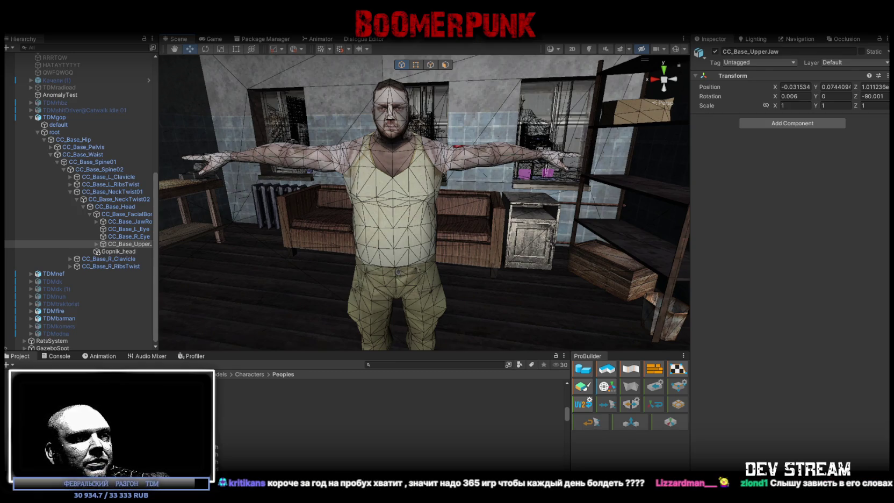
# Step: Glance at the four-view concept image, fly the scene camera over the city, then check the chat
pyautogui.hotkey('alt', 'Tab')
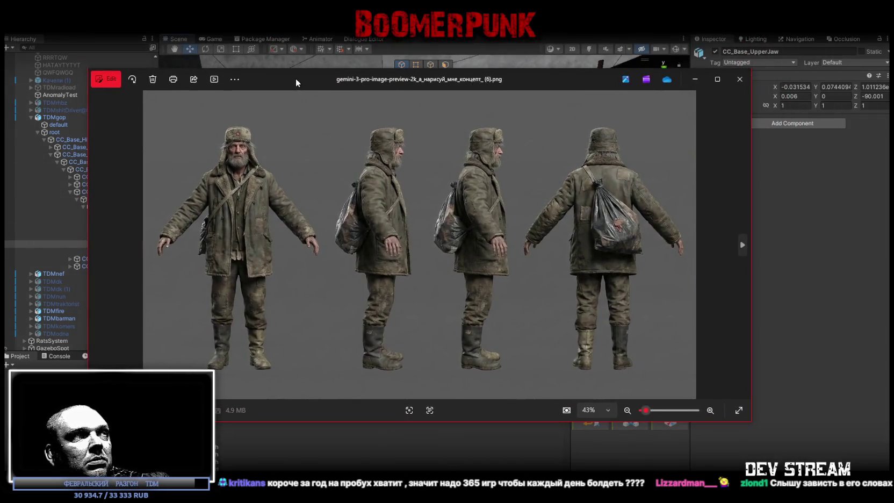
pyautogui.moveTo(296, 79); pyautogui.dragTo(296, 78)
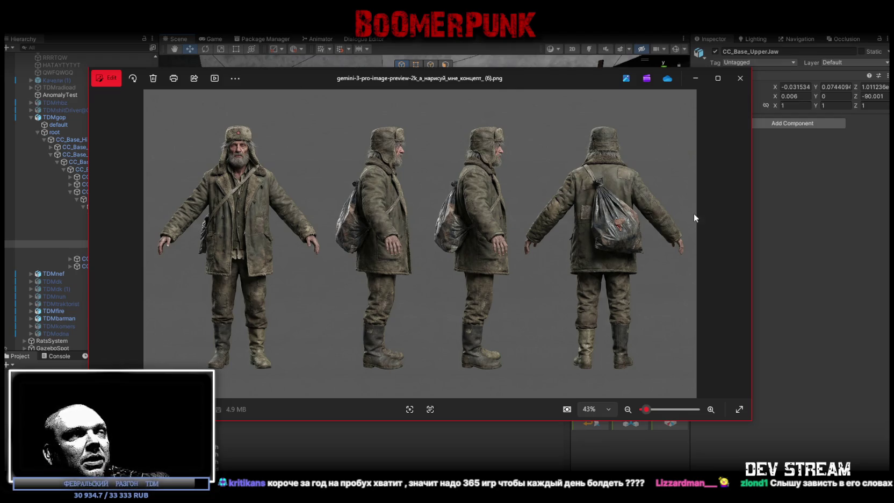
pyautogui.click(695, 78)
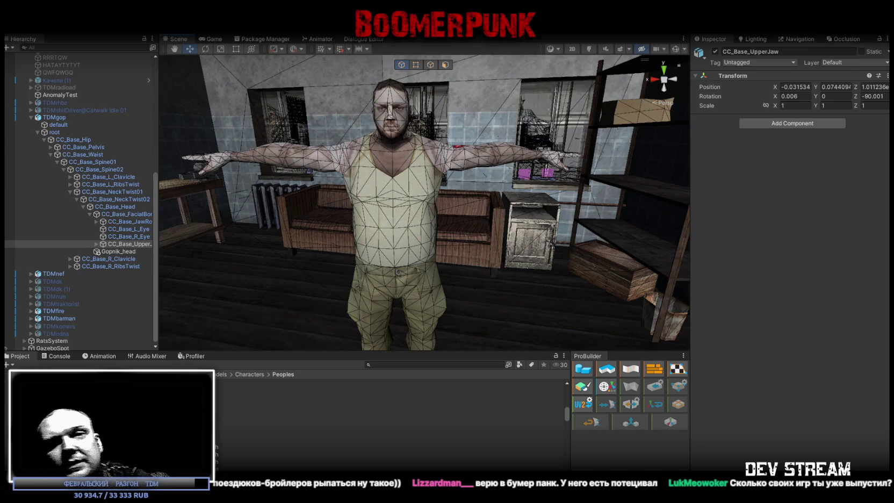
pyautogui.moveTo(521, 338)
pyautogui.mouseDown()
pyautogui.moveTo(654, 217)
pyautogui.moveTo(622, 194)
pyautogui.moveTo(558, 188)
pyautogui.moveTo(445, 208)
pyautogui.moveTo(367, 202)
pyautogui.moveTo(545, 251)
pyautogui.moveTo(444, 240)
pyautogui.moveTo(595, 254)
pyautogui.mouseUp()
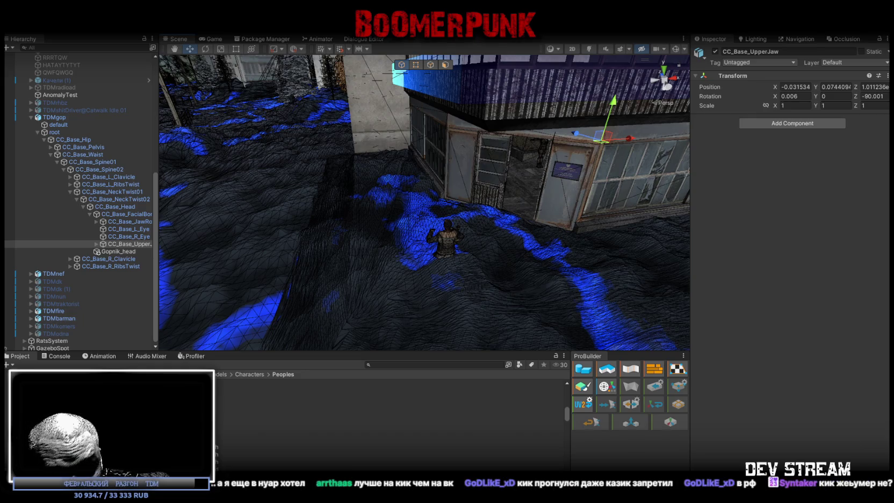
pyautogui.hotkey('alt', 'Tab')
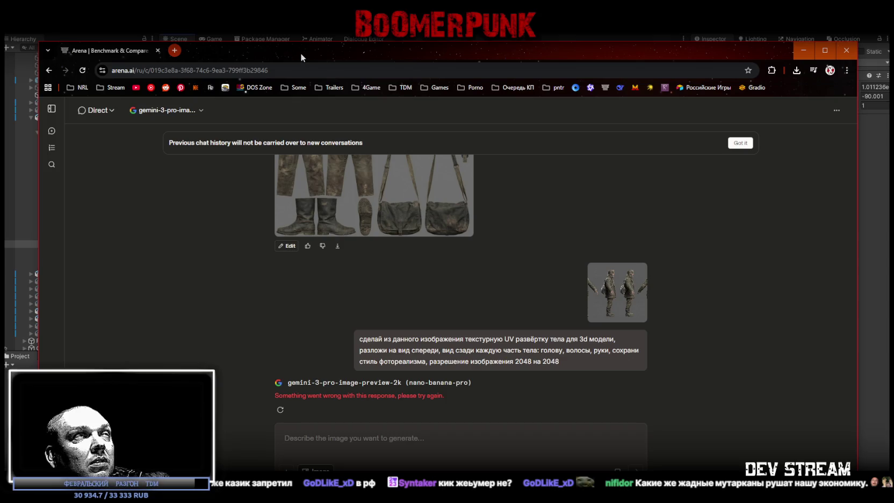
pyautogui.hotkey('alt', 'Tab')
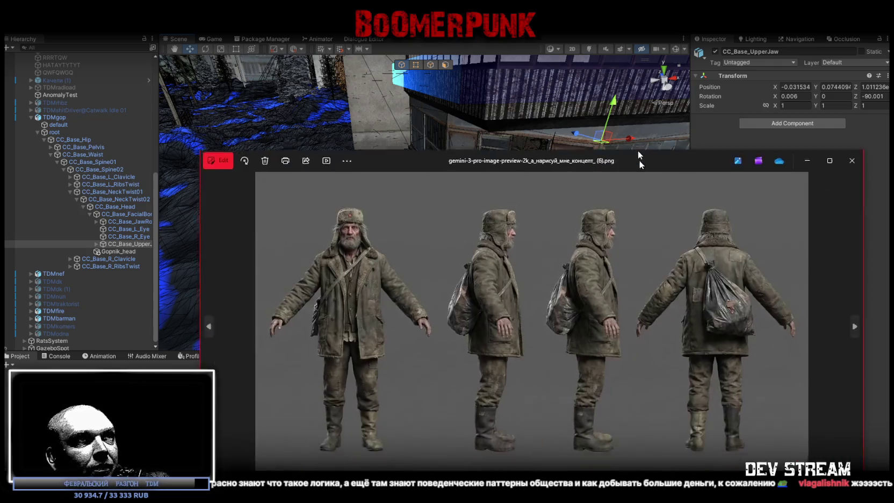
# Step: Rearrange the concept image and texture sheet windows, then close all three Photos viewers
pyautogui.moveTo(637, 151); pyautogui.dragTo(568, 72)
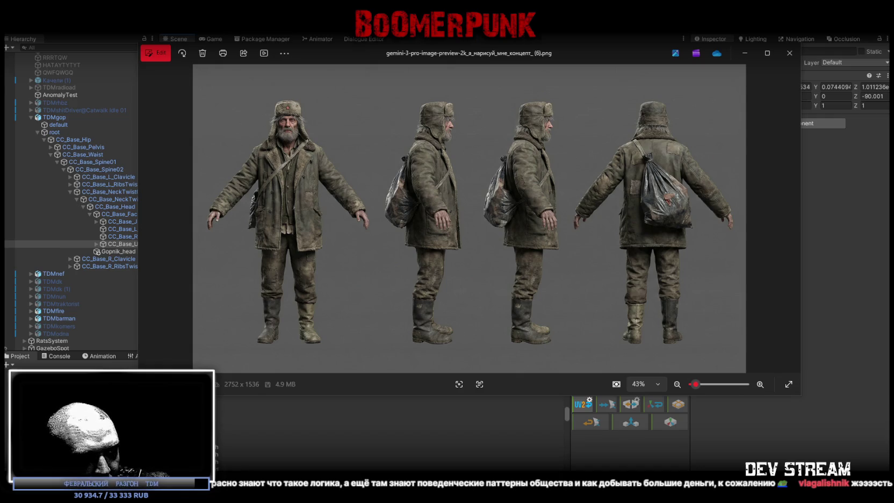
pyautogui.moveTo(520, 392)
pyautogui.mouseDown()
pyautogui.moveTo(563, 128)
pyautogui.moveTo(576, 113)
pyautogui.mouseUp()
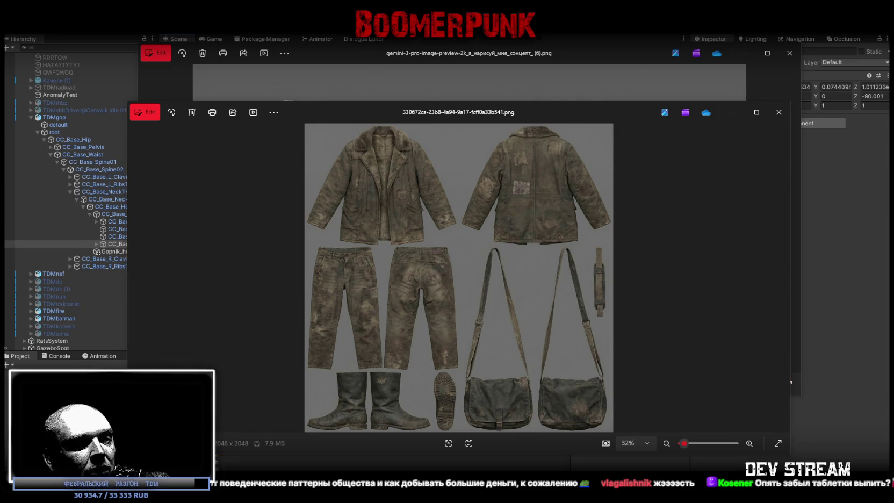
pyautogui.moveTo(468, 499)
pyautogui.mouseDown()
pyautogui.moveTo(468, 450)
pyautogui.moveTo(536, 103)
pyautogui.mouseUp()
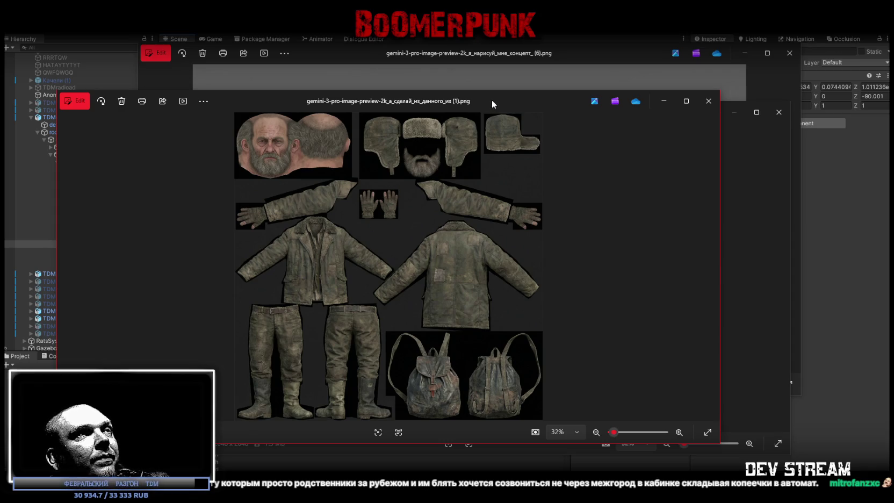
pyautogui.hotkey('ctrl', 'w')
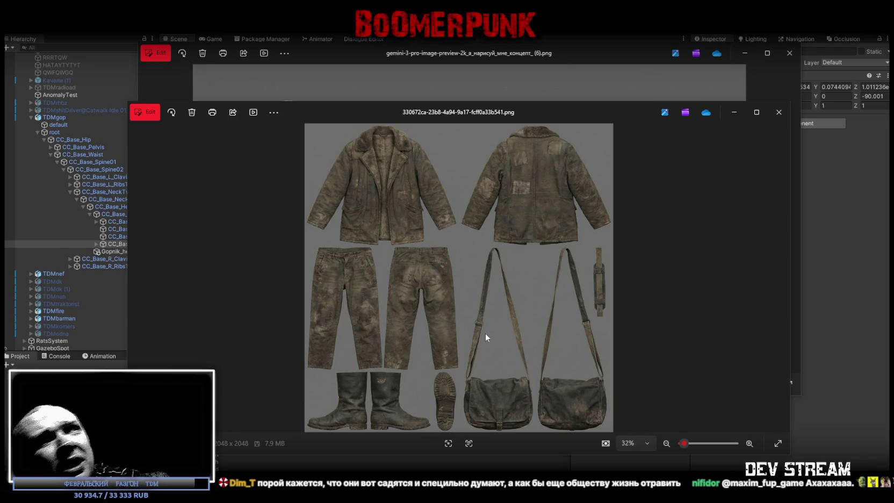
pyautogui.hotkey('alt', 'F4')
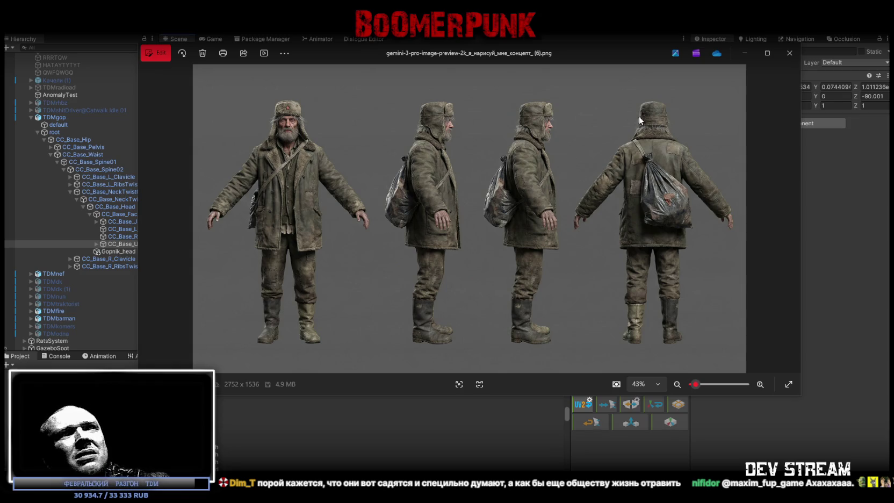
pyautogui.hotkey('alt', 'F4')
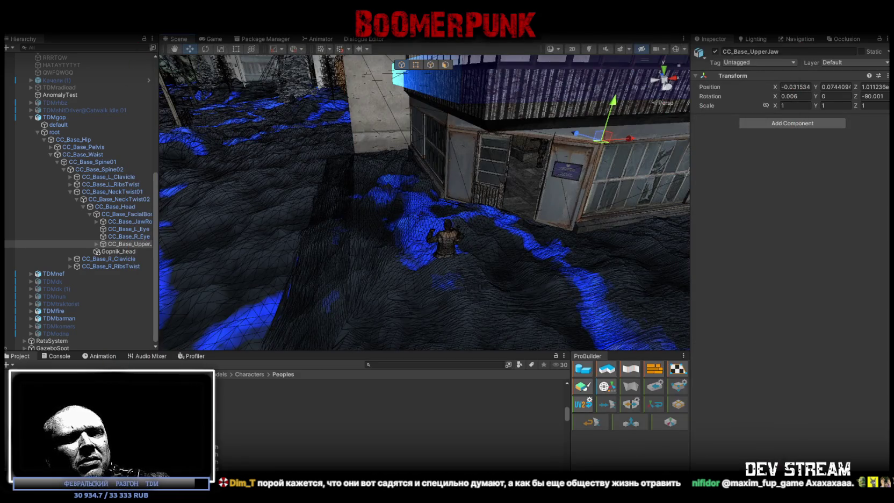
# Step: Inspect the TD Mbariga Cloth material and texture, select six cloth assets, then view TD Mbariga Cloth 1
pyautogui.scroll(3, 216, 419)
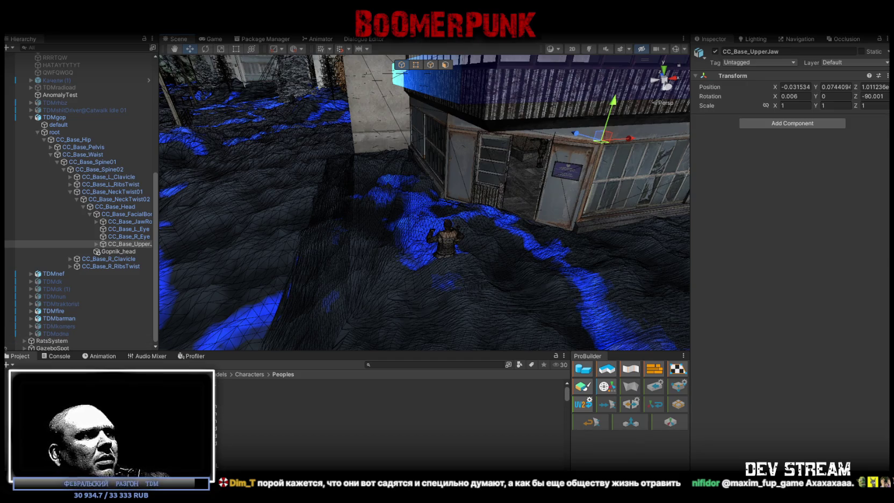
pyautogui.click(226, 405)
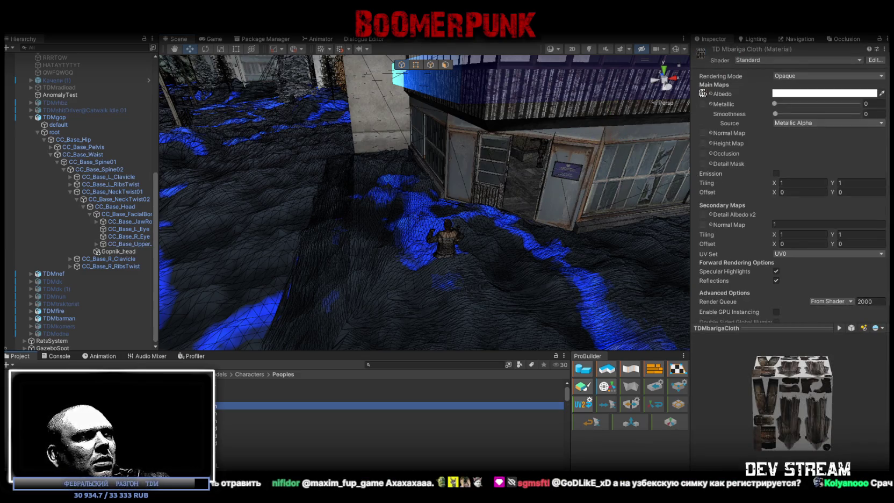
pyautogui.click(225, 420)
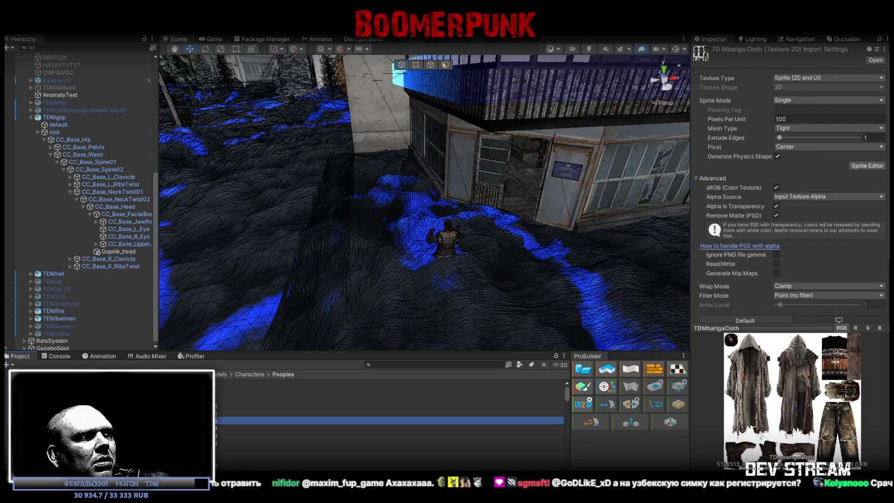
pyautogui.click(273, 406)
pyautogui.keyDown('shift'); pyautogui.click(272, 443); pyautogui.keyUp('shift')
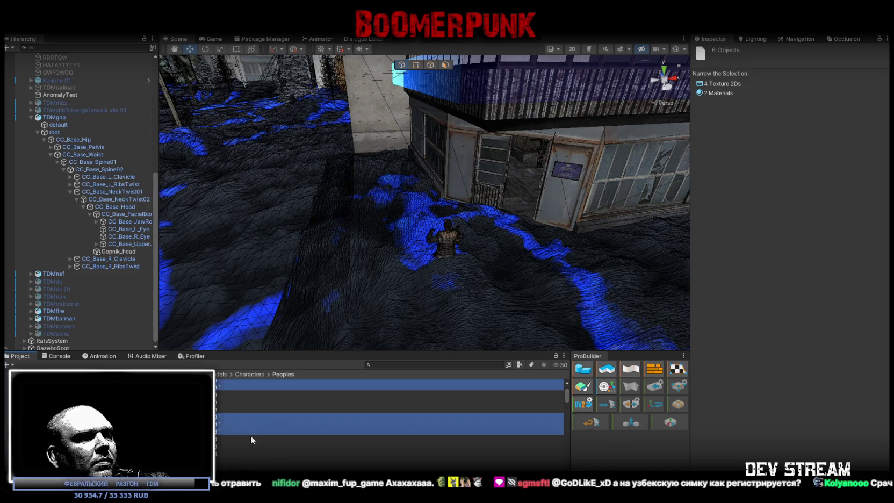
pyautogui.click(204, 405)
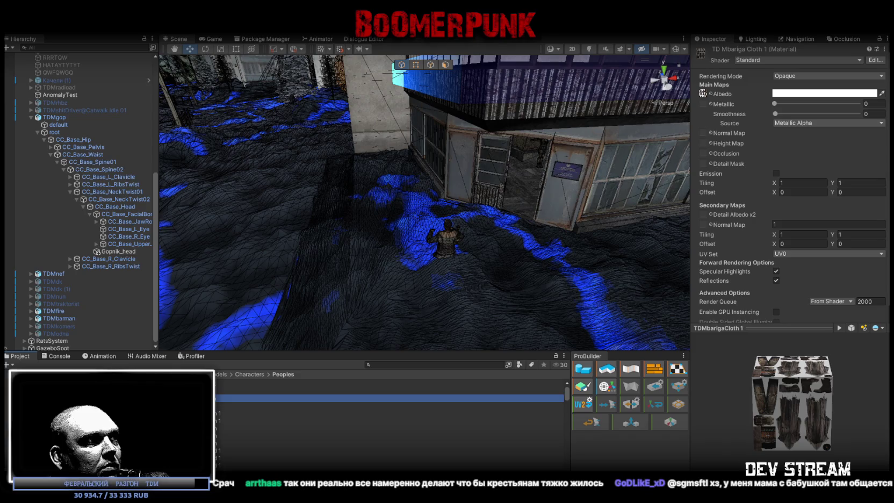
# Step: Inspect the import settings of the Mbariga cloth and head textures and the TD Mbariga Head 1 material
pyautogui.click(225, 413)
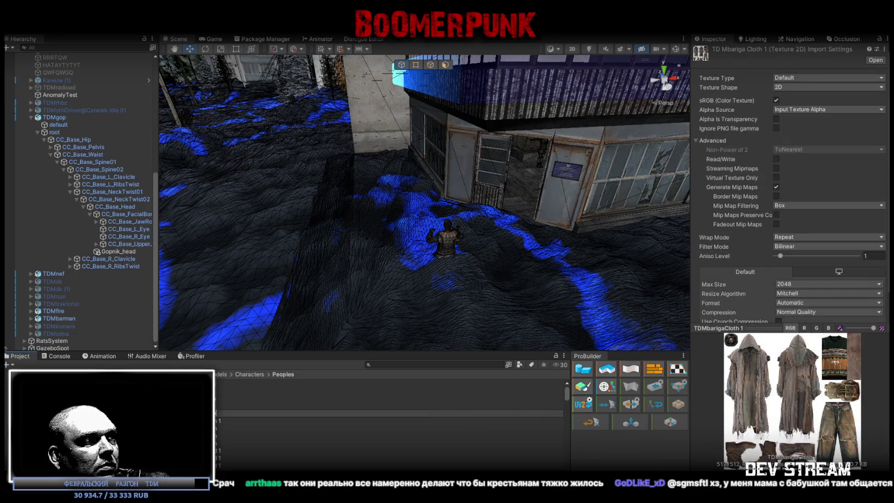
pyautogui.click(225, 420)
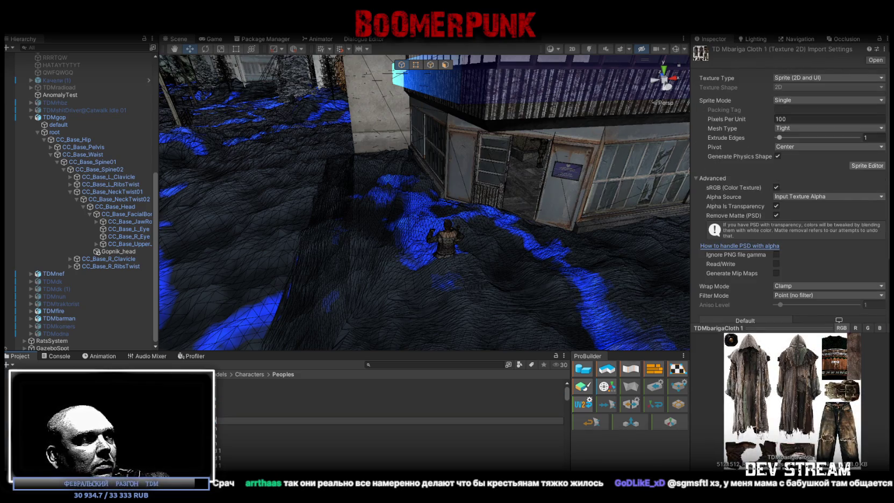
pyautogui.click(221, 413)
pyautogui.click(221, 450)
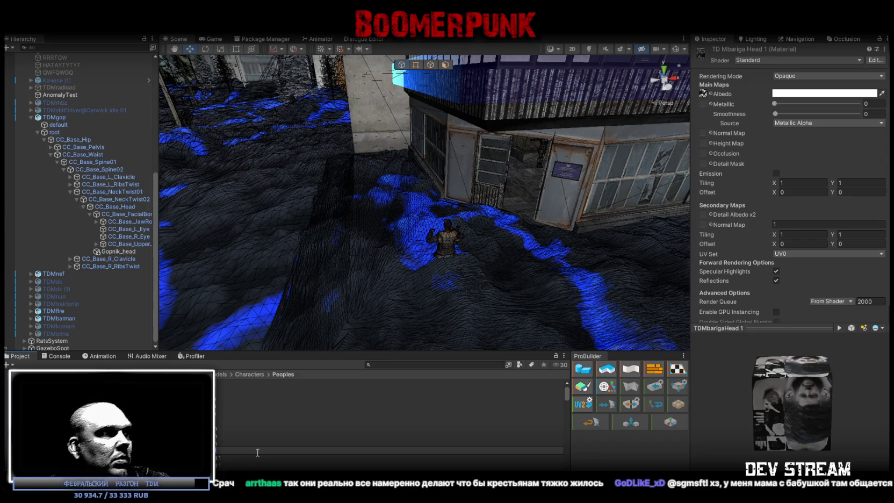
pyautogui.click(376, 458)
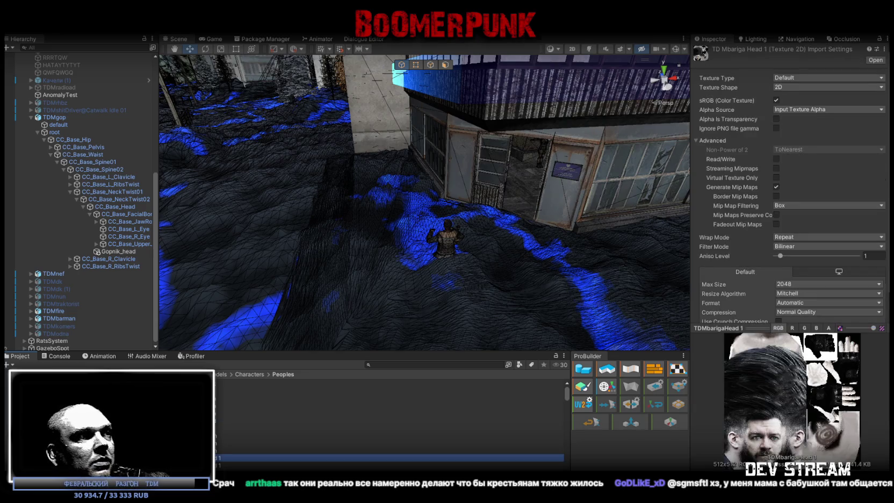
pyautogui.click(376, 427)
pyautogui.click(376, 465)
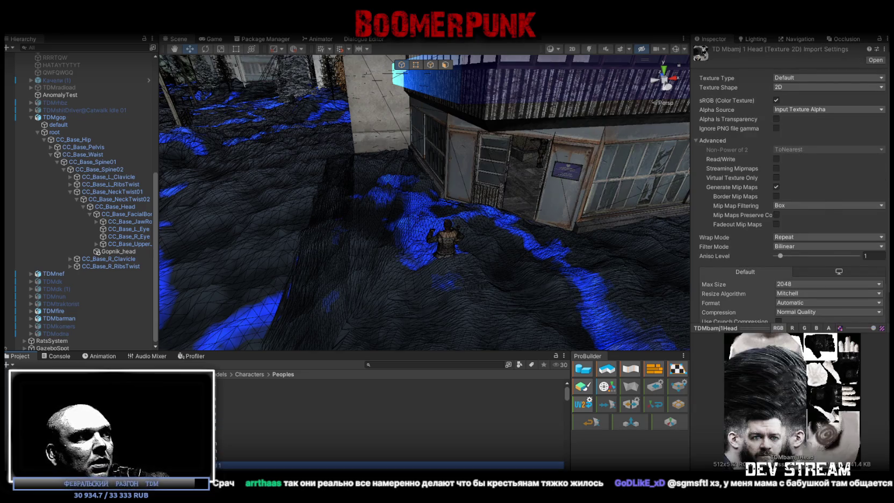
pyautogui.click(376, 460)
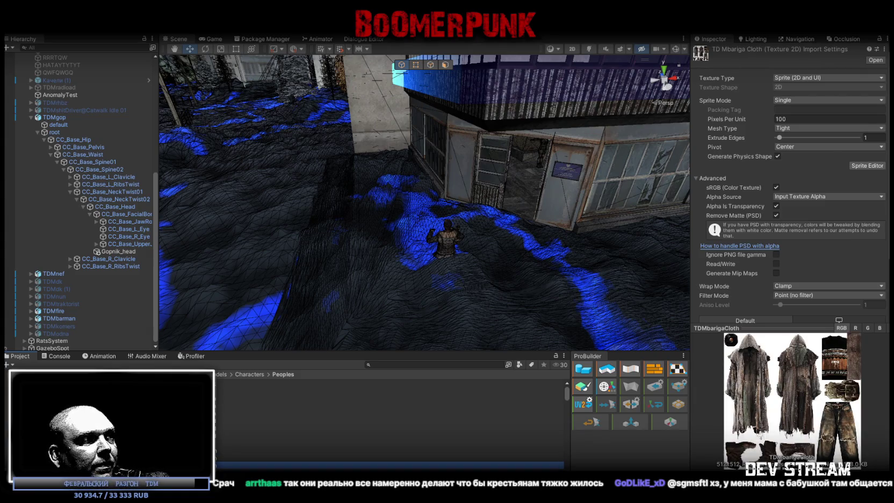
# Step: Review the TD Mbamj 1 Cloth and Head materials, then open the Mbamj head texture in Photoshop
pyautogui.click(376, 398)
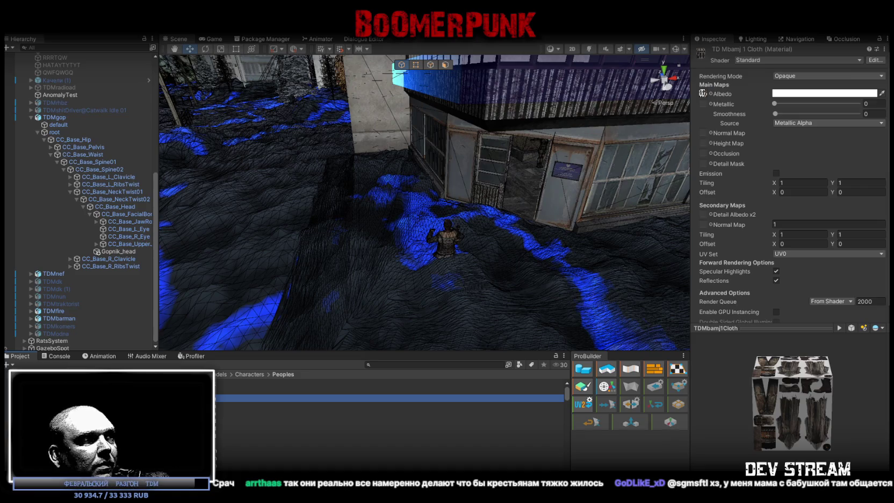
pyautogui.click(711, 100)
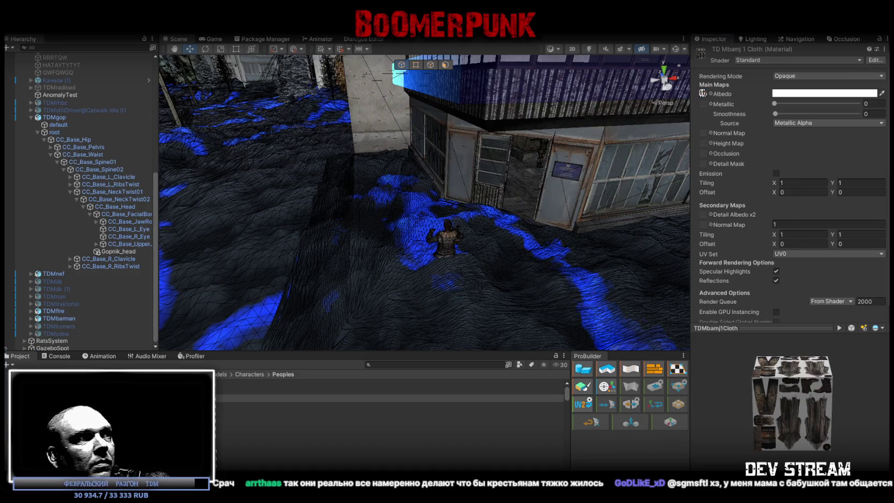
pyautogui.press('Down')
pyautogui.press('Down')
pyautogui.press('Up')
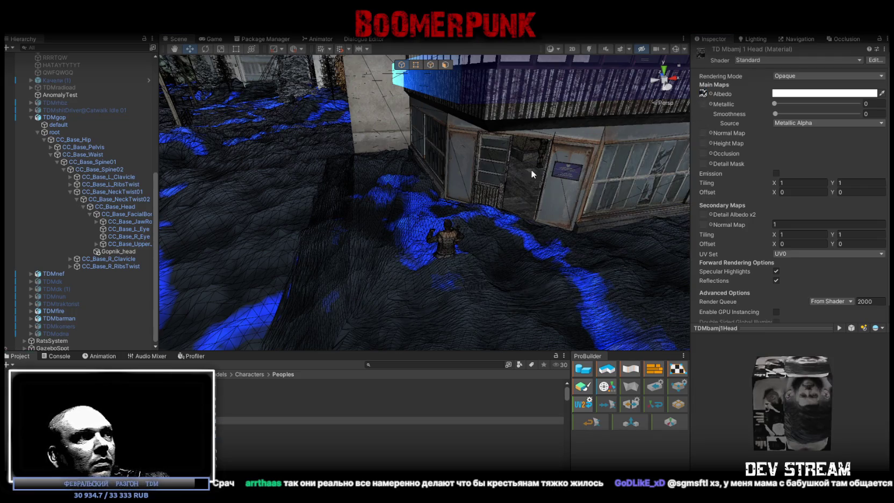
pyautogui.doubleClick(293, 435)
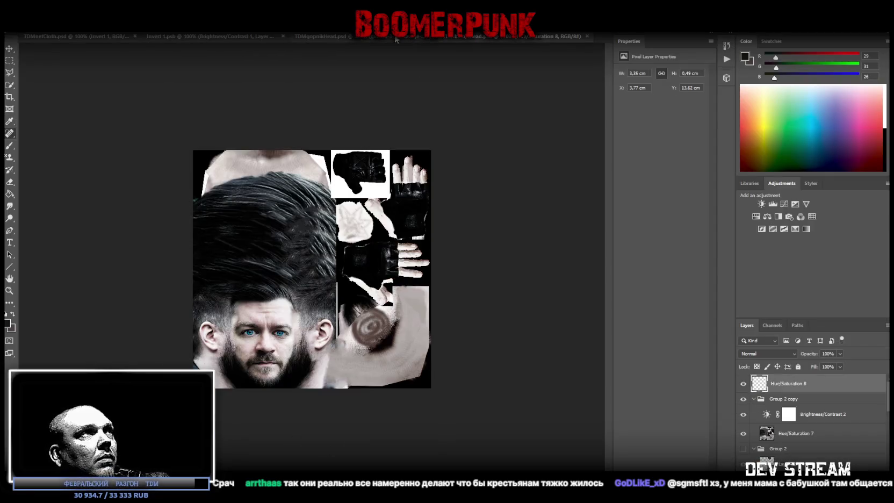
# Step: Close the TDMgopnikHead, Invert 1 and TDMnefCloth documents, then drop the old bearded face image onto the texture
pyautogui.click(430, 37)
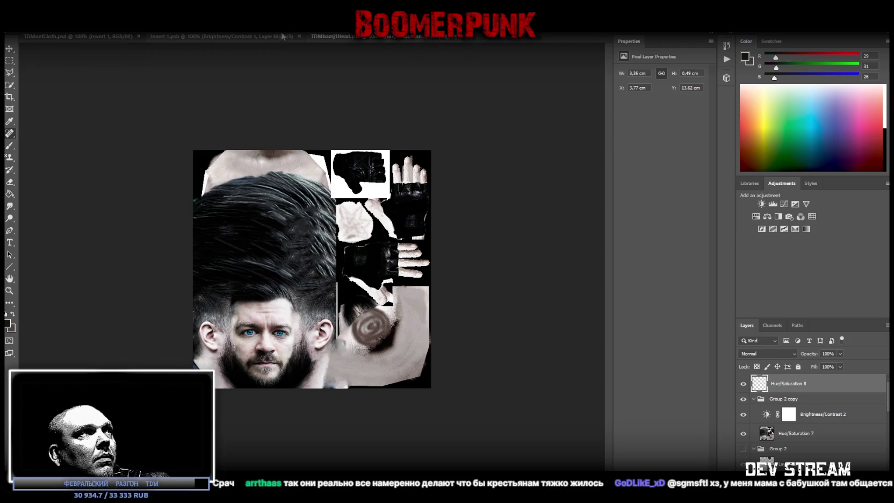
pyautogui.click(299, 36)
pyautogui.click(96, 35)
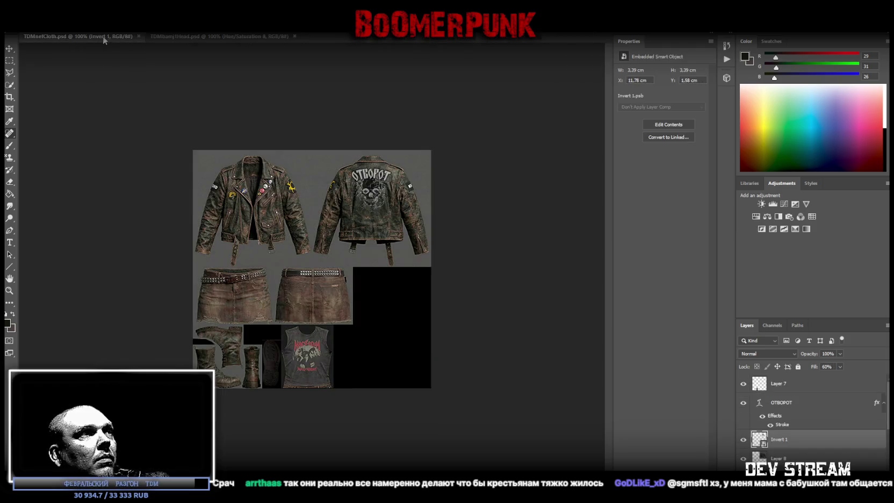
pyautogui.click(138, 36)
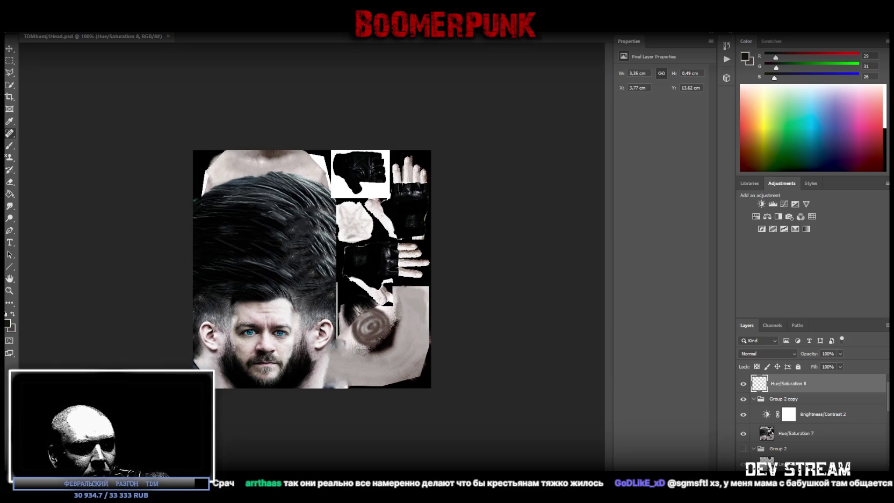
pyautogui.moveTo(372, 327); pyautogui.dragTo(344, 301)
# Step: Scale and position the old bearded face image over the head texture's lower half, snapping to the guide
pyautogui.moveTo(431, 268); pyautogui.dragTo(639, 268)
pyautogui.moveTo(434, 55)
pyautogui.mouseDown()
pyautogui.moveTo(426, 207)
pyautogui.moveTo(408, 118)
pyautogui.moveTo(392, 380)
pyautogui.moveTo(433, 391)
pyautogui.moveTo(459, 412)
pyautogui.moveTo(418, 361)
pyautogui.moveTo(444, 366)
pyautogui.moveTo(435, 376)
pyautogui.moveTo(443, 374)
pyautogui.mouseUp()
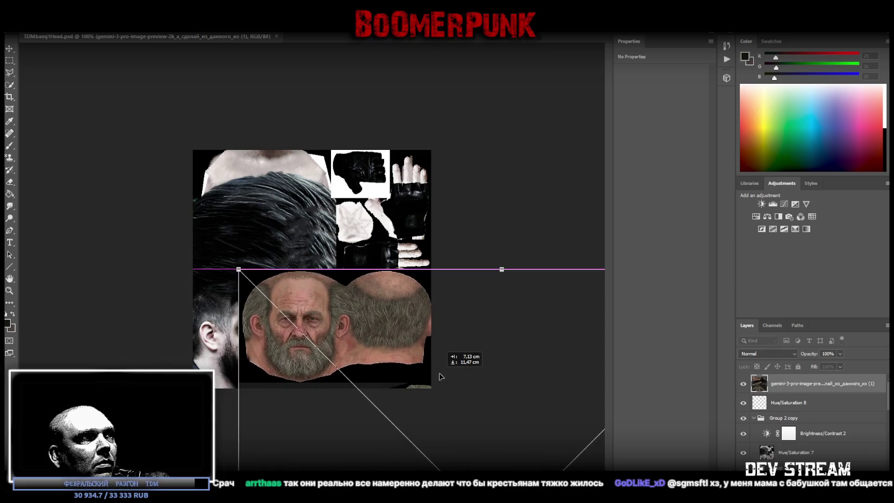
pyautogui.moveTo(502, 269)
pyautogui.mouseDown()
pyautogui.moveTo(498, 119)
pyautogui.moveTo(455, 283)
pyautogui.moveTo(461, 327)
pyautogui.mouseUp()
pyautogui.moveTo(521, 249)
pyautogui.mouseDown()
pyautogui.moveTo(519, 275)
pyautogui.moveTo(470, 323)
pyautogui.moveTo(456, 301)
pyautogui.mouseUp()
pyautogui.moveTo(501, 254)
pyautogui.mouseDown()
pyautogui.moveTo(509, 239)
pyautogui.moveTo(484, 292)
pyautogui.mouseUp()
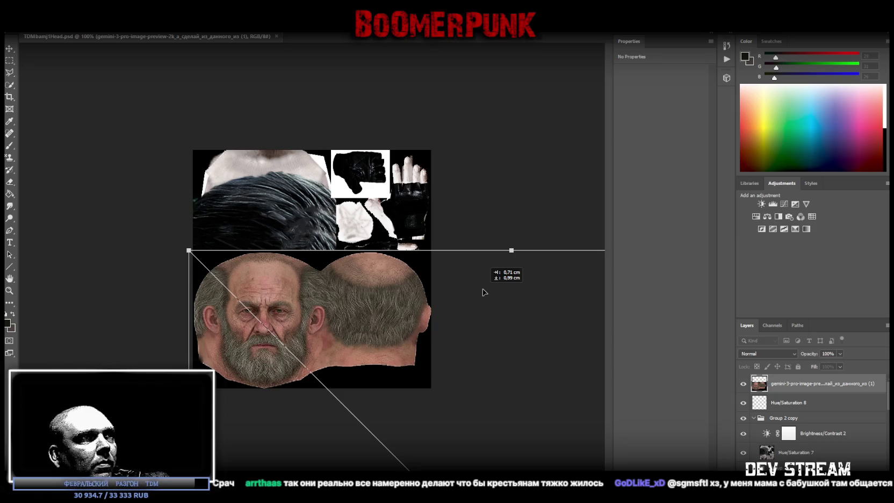
pyautogui.moveTo(482, 292); pyautogui.dragTo(482, 292)
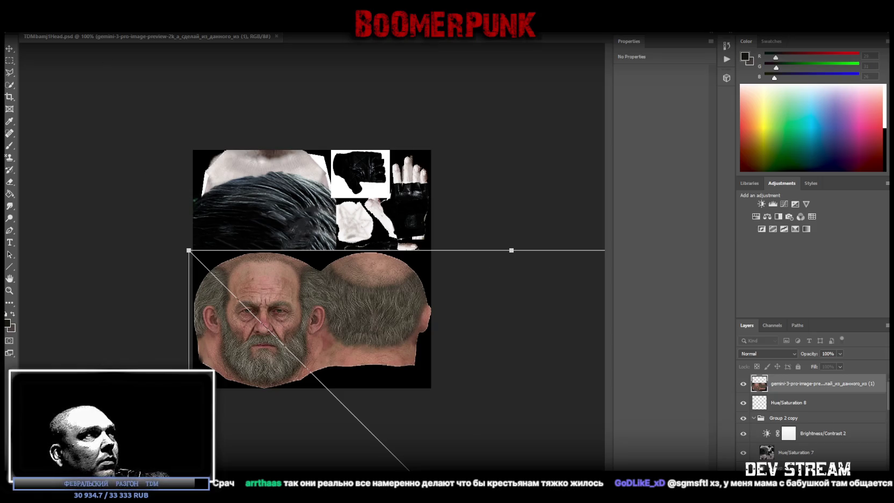
pyautogui.press('Return')
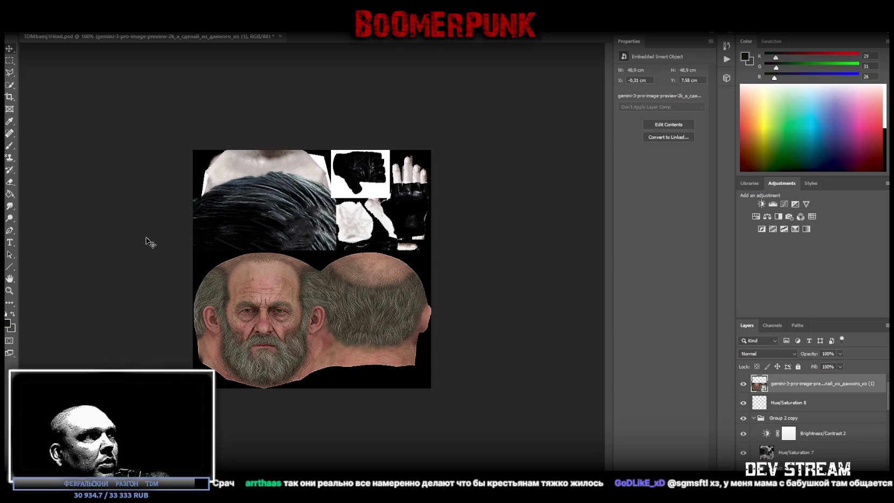
# Step: Copy a large rectangle of the fitted face onto new Layer 13 with Layer Via Copy
pyautogui.click(9, 60)
pyautogui.moveTo(129, 174)
pyautogui.mouseDown()
pyautogui.moveTo(152, 243)
pyautogui.moveTo(506, 456)
pyautogui.mouseUp()
pyautogui.rightClick(309, 316)
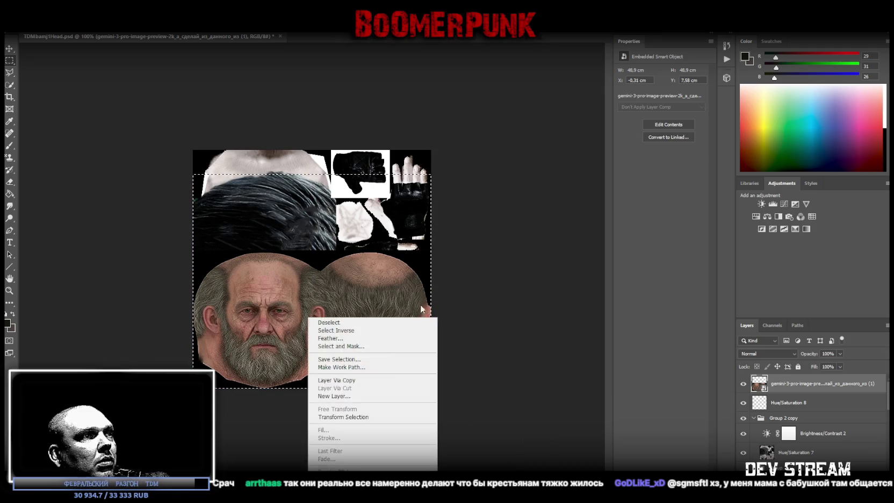
pyautogui.click(365, 380)
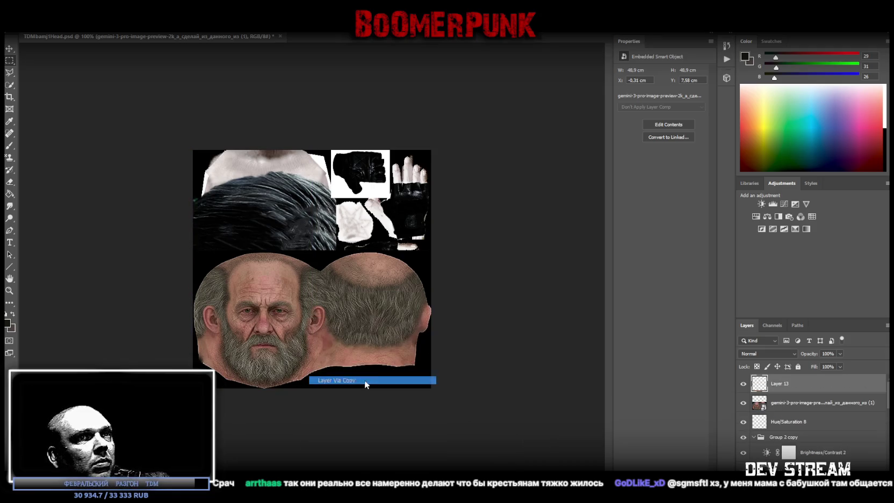
# Step: Hide Layer 13, then move and resize the generated reference image so the gloves show on the canvas
pyautogui.click(790, 403)
pyautogui.click(9, 49)
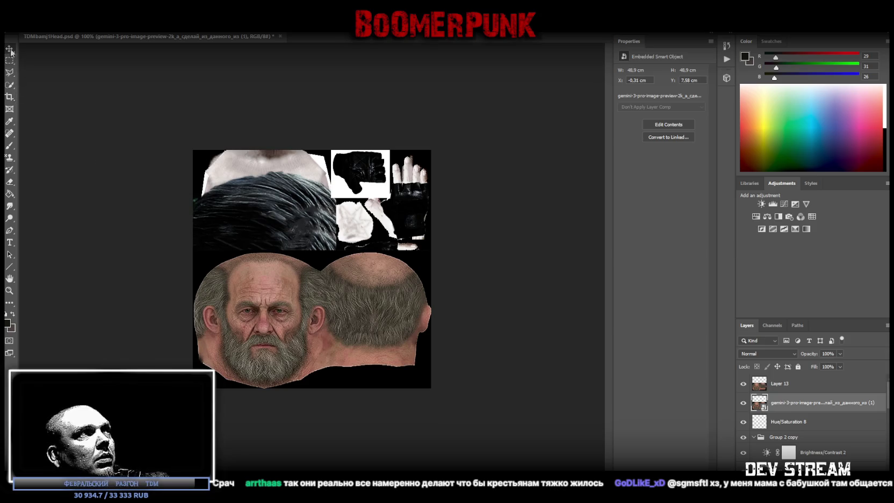
pyautogui.moveTo(376, 305)
pyautogui.mouseDown()
pyautogui.moveTo(331, 263)
pyautogui.moveTo(326, 245)
pyautogui.mouseUp()
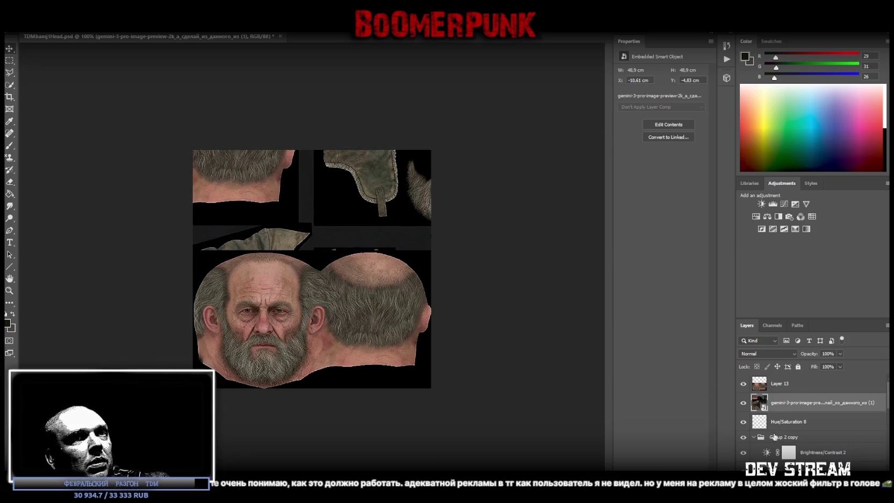
pyautogui.click(743, 384)
pyautogui.moveTo(425, 323)
pyautogui.mouseDown()
pyautogui.moveTo(405, 297)
pyautogui.moveTo(263, 248)
pyautogui.moveTo(287, 268)
pyautogui.mouseUp()
pyautogui.moveTo(356, 265)
pyautogui.mouseDown()
pyautogui.moveTo(231, 271)
pyautogui.moveTo(301, 257)
pyautogui.mouseUp()
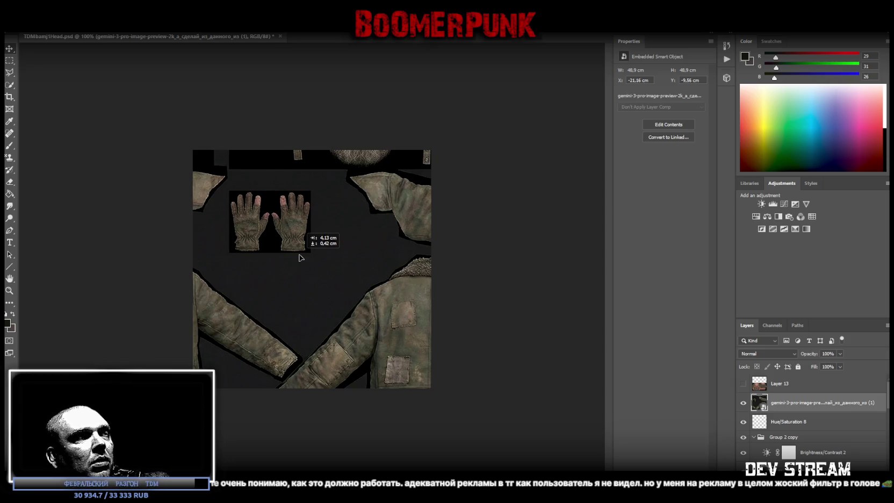
pyautogui.moveTo(299, 257); pyautogui.dragTo(299, 258)
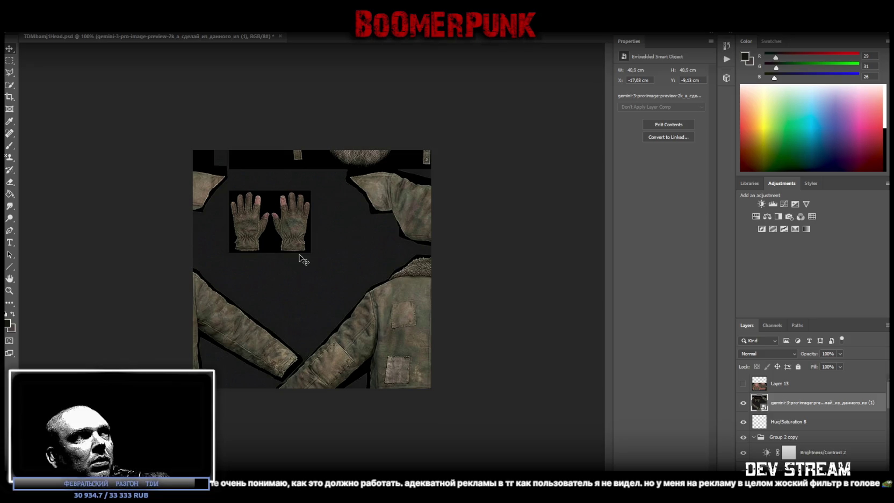
pyautogui.hotkey('ctrl', 't')
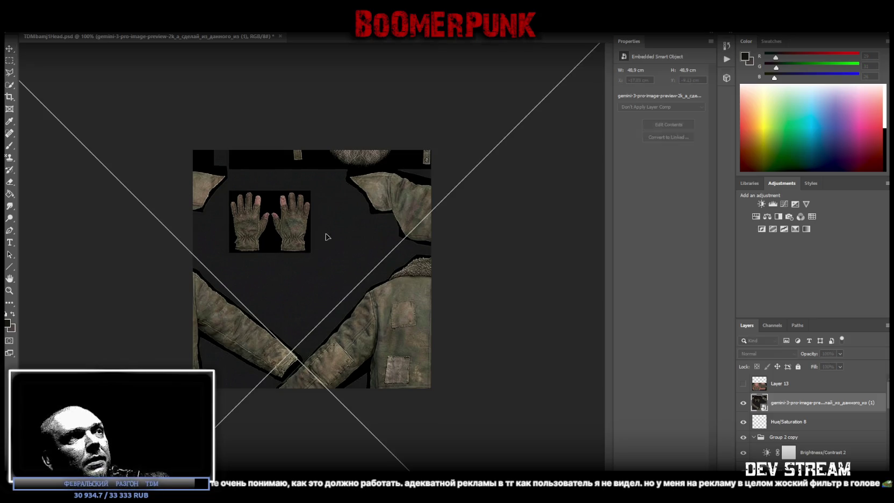
pyautogui.moveTo(338, 193)
pyautogui.mouseDown()
pyautogui.moveTo(358, 323)
pyautogui.moveTo(391, 356)
pyautogui.mouseUp()
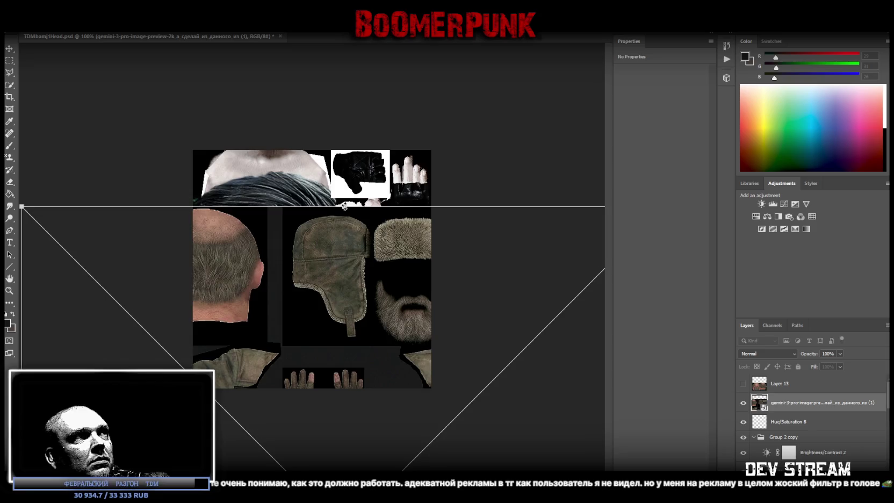
pyautogui.moveTo(344, 207); pyautogui.dragTo(344, 65)
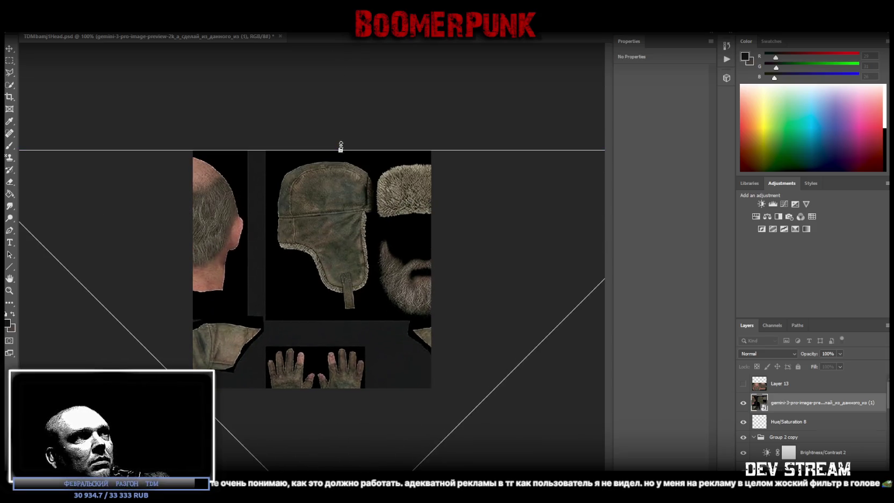
pyautogui.moveTo(339, 104)
pyautogui.mouseDown()
pyautogui.moveTo(371, 217)
pyautogui.moveTo(367, 209)
pyautogui.mouseUp()
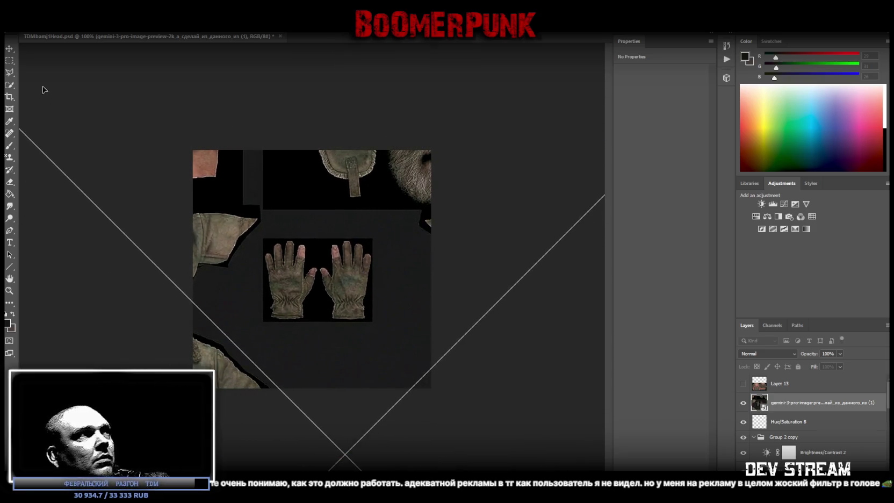
pyautogui.click(9, 60)
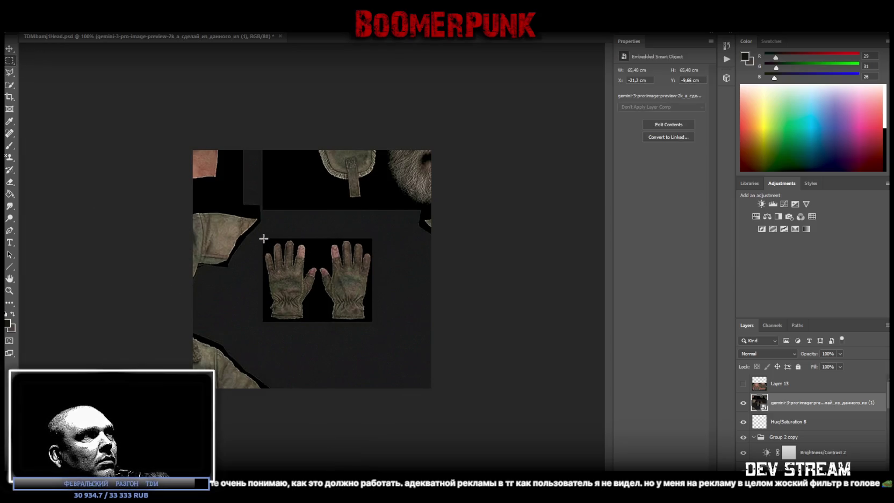
# Step: Copy the pair of gloves onto new Layer 14 and hide it
pyautogui.moveTo(262, 238)
pyautogui.mouseDown()
pyautogui.moveTo(335, 312)
pyautogui.moveTo(372, 322)
pyautogui.mouseUp()
pyautogui.rightClick(310, 277)
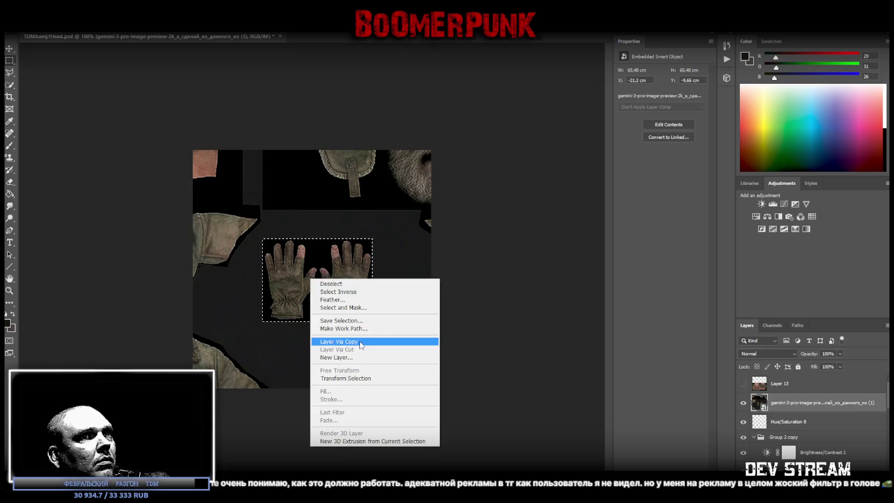
pyautogui.click(333, 342)
pyautogui.click(743, 403)
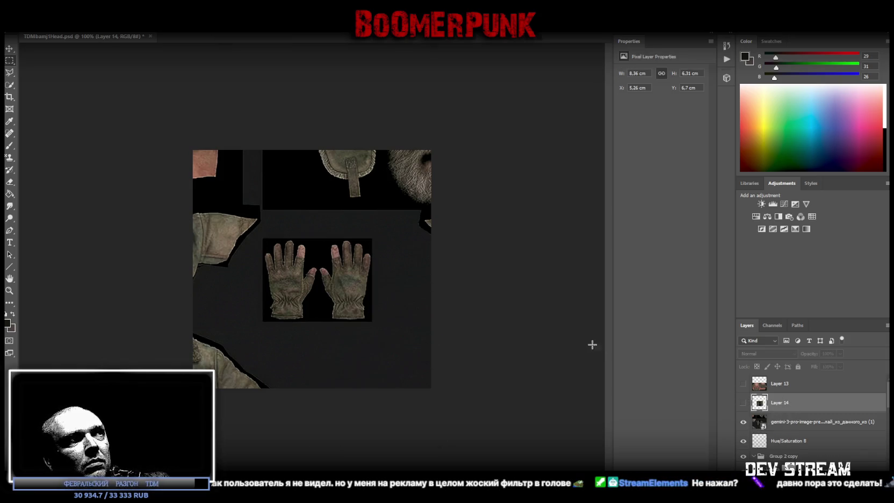
# Step: Shift the reference image to the beard and copy a rectangle around it onto new Layer 15
pyautogui.click(798, 424)
pyautogui.moveTo(423, 175)
pyautogui.mouseDown()
pyautogui.moveTo(288, 279)
pyautogui.moveTo(313, 180)
pyautogui.moveTo(343, 236)
pyautogui.moveTo(355, 304)
pyautogui.moveTo(401, 318)
pyautogui.moveTo(376, 290)
pyautogui.moveTo(408, 279)
pyautogui.moveTo(354, 321)
pyautogui.moveTo(315, 333)
pyautogui.moveTo(376, 303)
pyautogui.moveTo(352, 261)
pyautogui.moveTo(312, 245)
pyautogui.moveTo(333, 265)
pyautogui.moveTo(296, 255)
pyautogui.moveTo(347, 261)
pyautogui.moveTo(309, 245)
pyautogui.mouseUp()
pyautogui.press('m')
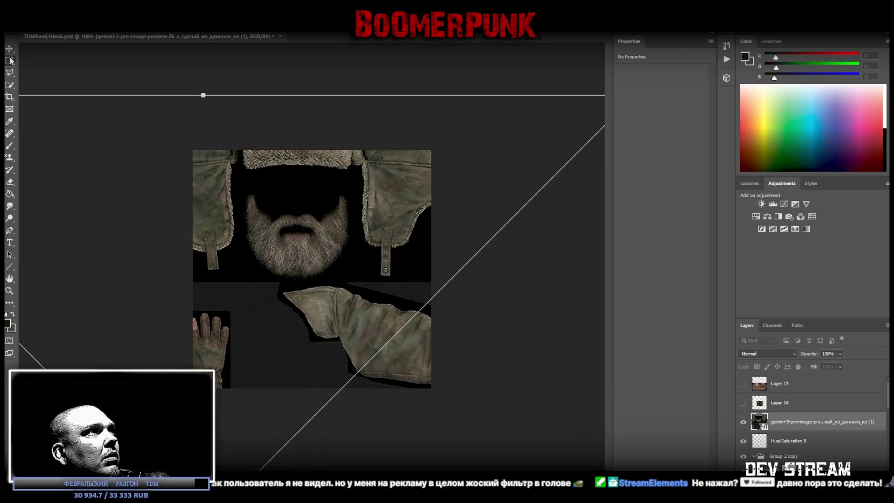
pyautogui.moveTo(240, 187); pyautogui.dragTo(352, 281)
pyautogui.rightClick(305, 248)
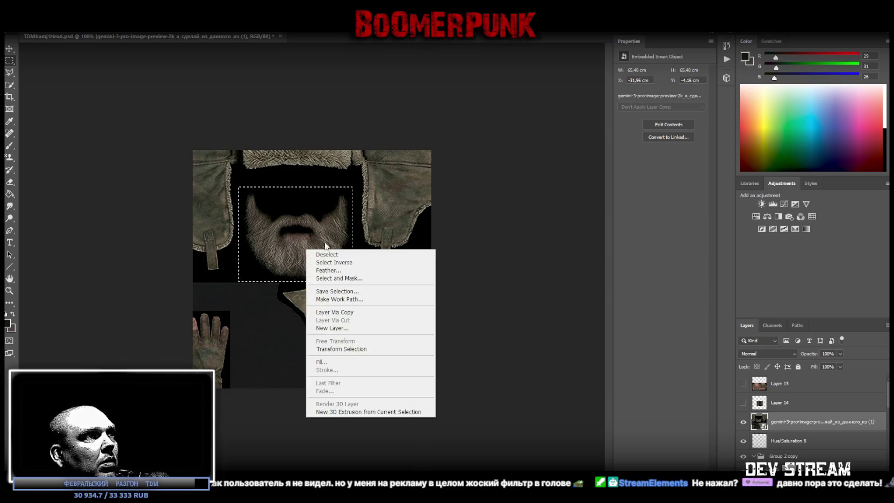
pyautogui.click(330, 312)
# Step: Hide the reference image and Group 2 copy, and show Layers 13 and 14
pyautogui.click(744, 440)
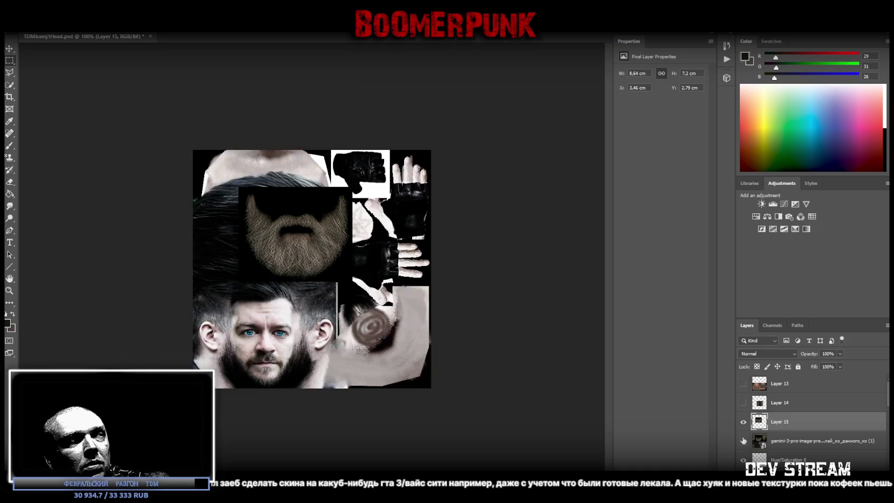
pyautogui.click(743, 383)
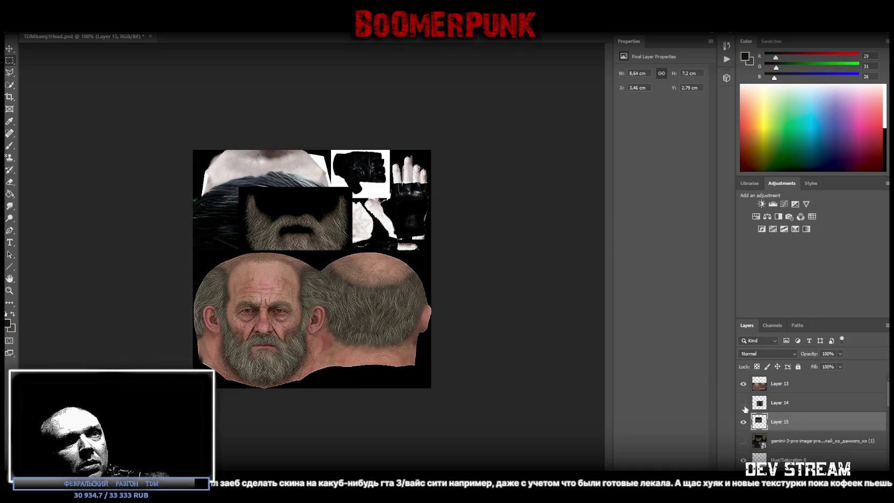
pyautogui.click(744, 402)
pyautogui.scroll(-2, 778, 449)
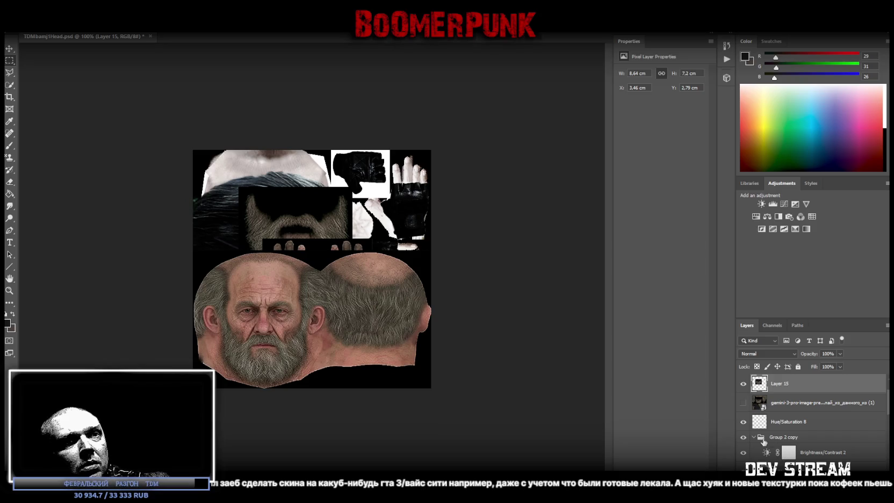
pyautogui.click(758, 438)
pyautogui.click(744, 438)
pyautogui.scroll(-4, 789, 451)
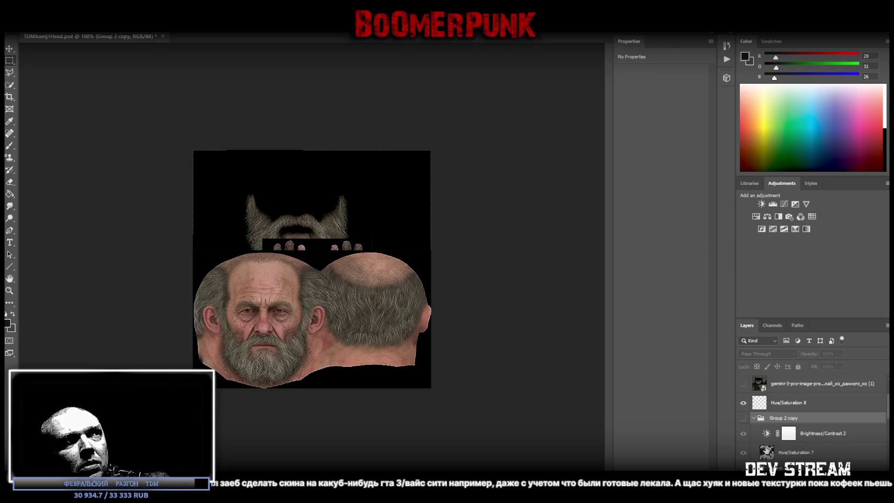
pyautogui.scroll(-1, 794, 458)
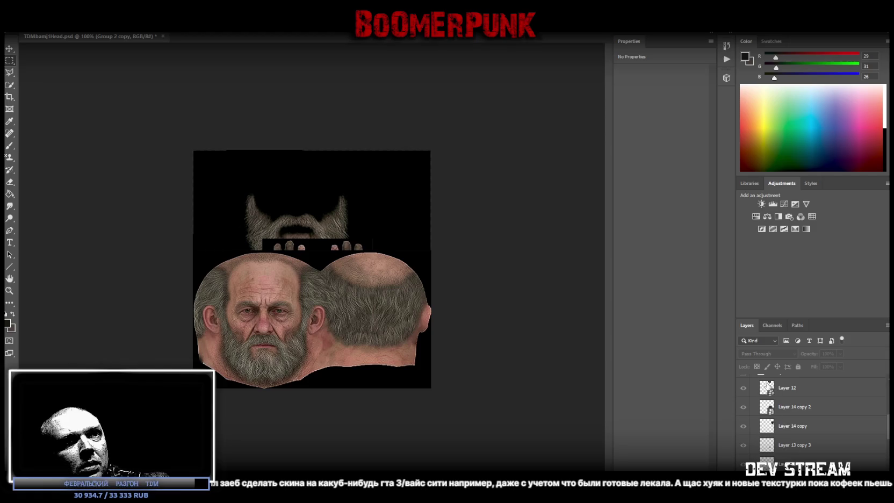
# Step: Collapse Group 2, show Hue/Saturation 8, and merge it with the texture layers beneath it
pyautogui.click(753, 392)
pyautogui.scroll(5, 768, 408)
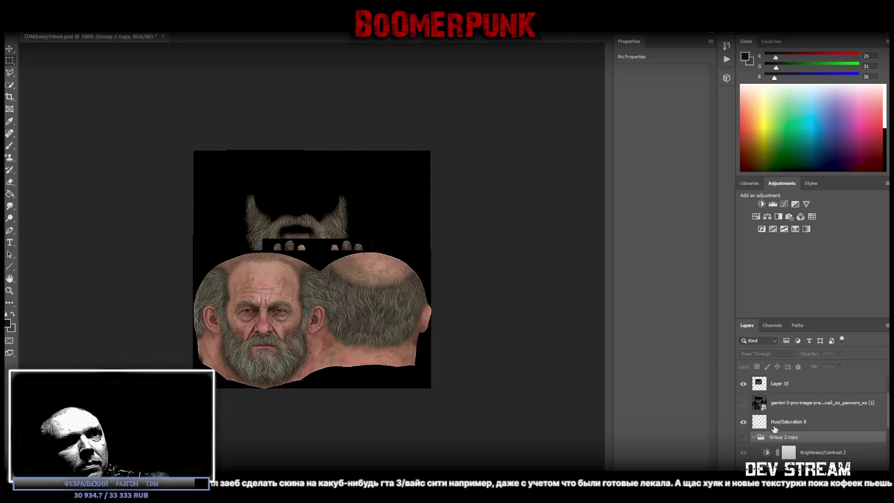
pyautogui.click(743, 422)
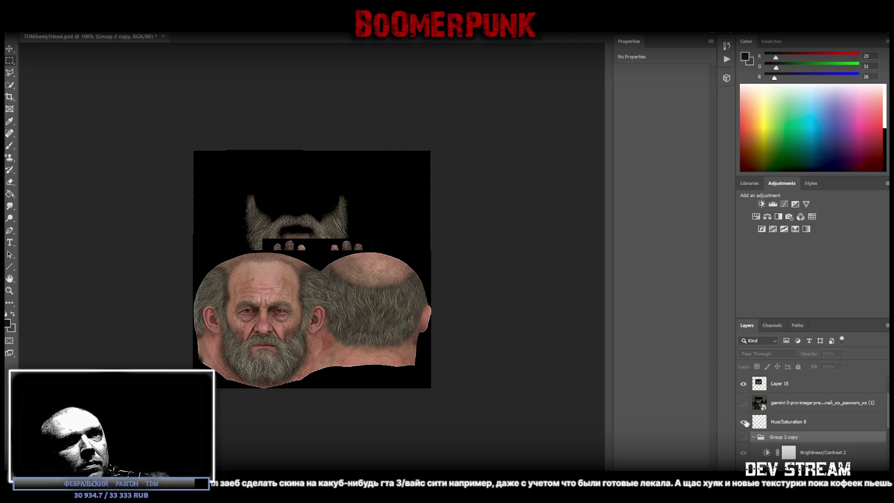
pyautogui.click(788, 424)
pyautogui.scroll(-5, 790, 426)
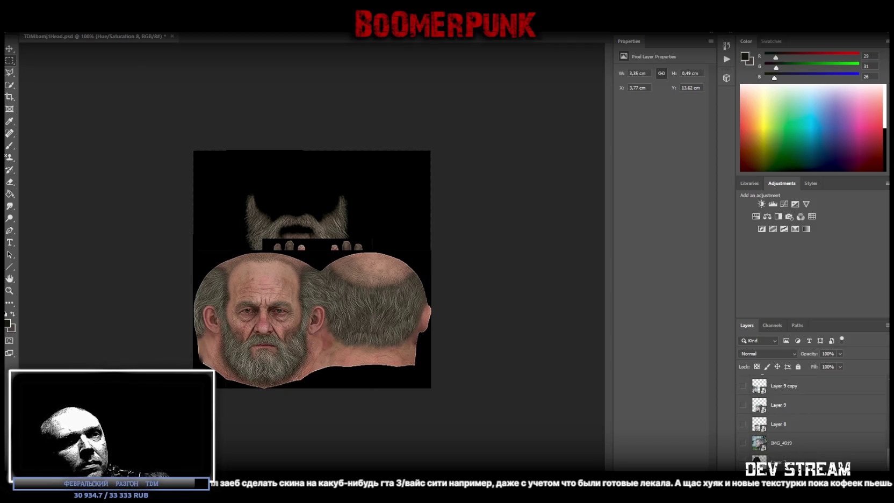
pyautogui.scroll(5, 790, 419)
pyautogui.keyDown('shift'); pyautogui.click(784, 383); pyautogui.keyUp('shift')
pyautogui.rightClick(806, 416)
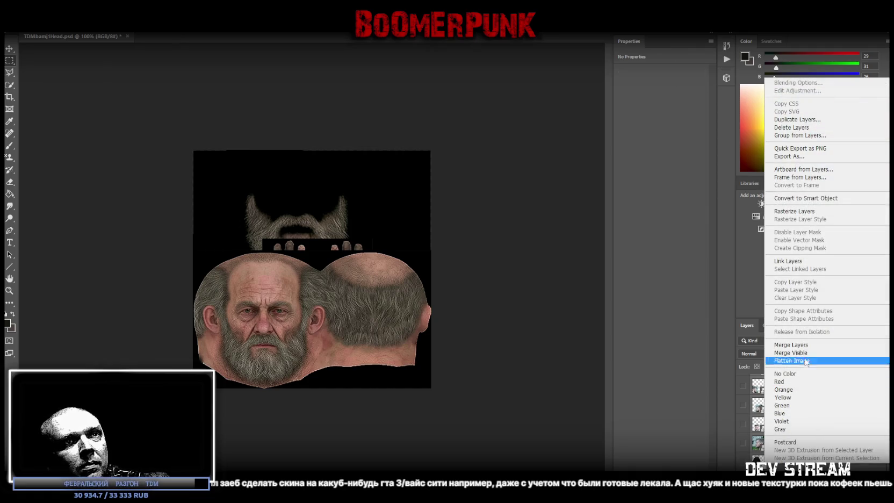
pyautogui.click(800, 346)
pyautogui.rightClick(793, 465)
pyautogui.click(791, 358)
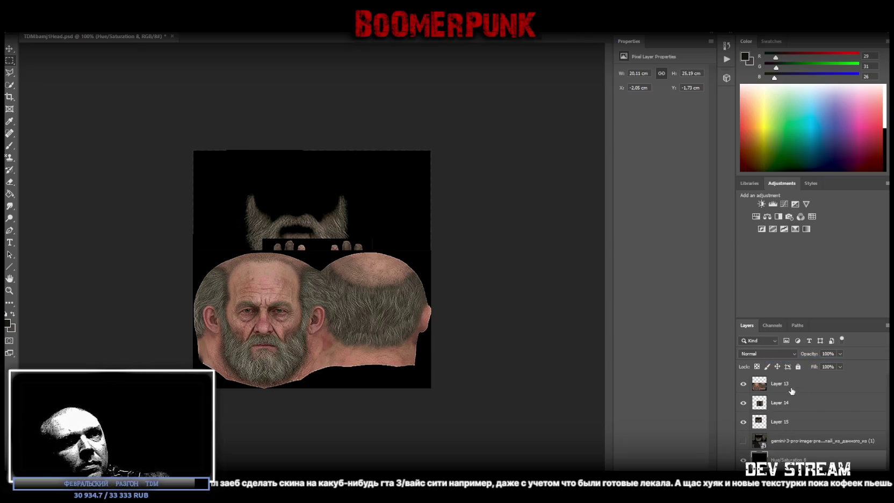
# Step: Rotate the Layer 14 gloves 90° clockwise and snap them into the texture's top-right corner
pyautogui.click(774, 383)
pyautogui.press('v')
pyautogui.moveTo(391, 333)
pyautogui.mouseDown()
pyautogui.moveTo(391, 235)
pyautogui.moveTo(392, 336)
pyautogui.mouseUp()
pyautogui.click(791, 408)
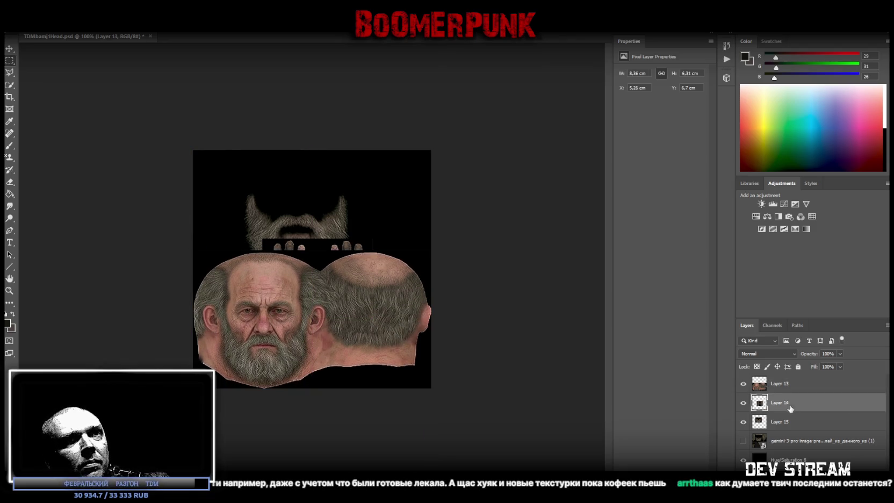
pyautogui.moveTo(332, 265)
pyautogui.mouseDown()
pyautogui.moveTo(343, 196)
pyautogui.moveTo(365, 193)
pyautogui.mouseUp()
pyautogui.moveTo(405, 126); pyautogui.dragTo(443, 244)
pyautogui.moveTo(371, 239)
pyautogui.mouseDown()
pyautogui.moveTo(354, 231)
pyautogui.moveTo(386, 222)
pyautogui.mouseUp()
pyautogui.press('Return')
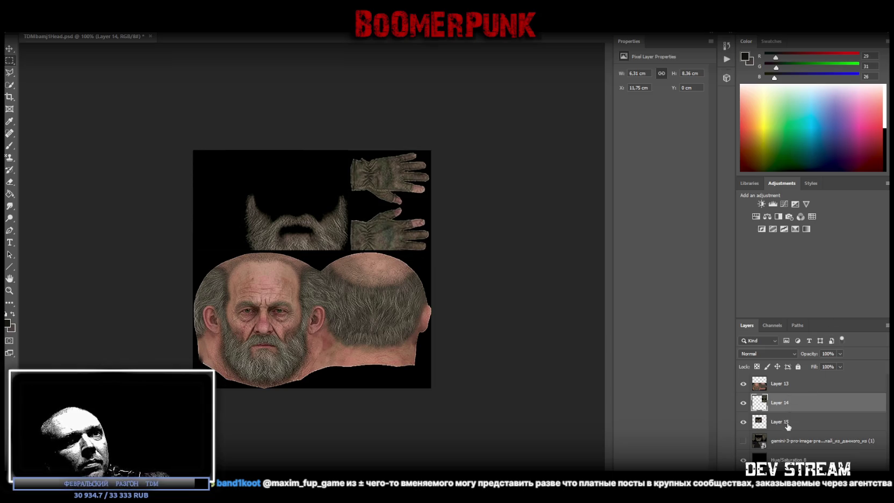
# Step: Convert the gloves layer to a smart object and resize it to fit the top edge
pyautogui.rightClick(788, 407)
pyautogui.click(827, 160)
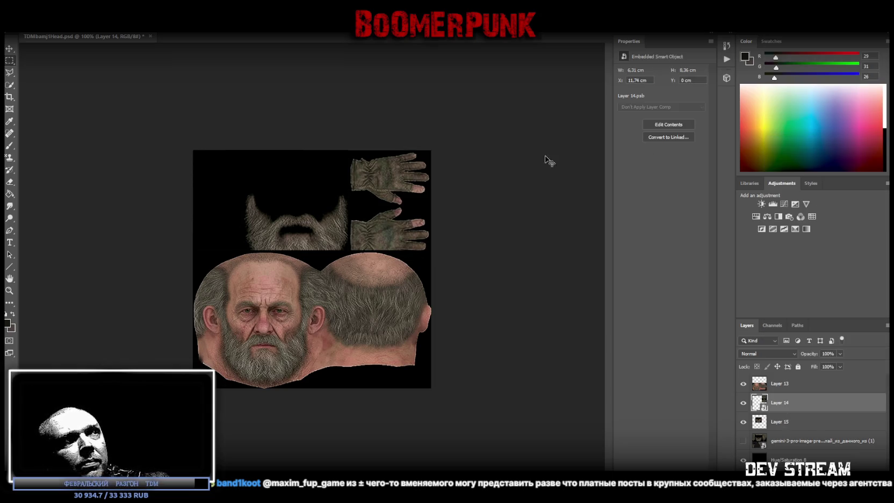
pyautogui.hotkey('ctrl', 't')
pyautogui.moveTo(389, 258); pyautogui.dragTo(393, 224)
pyautogui.press('Return')
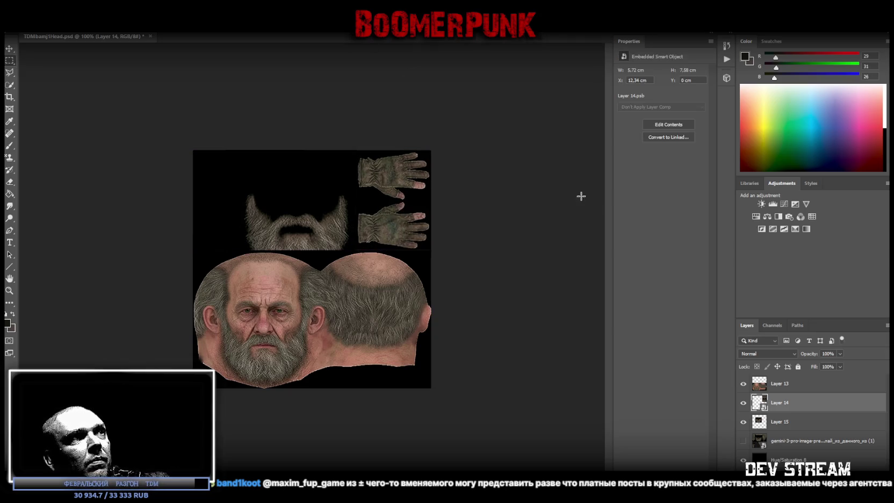
# Step: Enlarge the Layer 15 beard and move it into the top-left corner
pyautogui.click(787, 421)
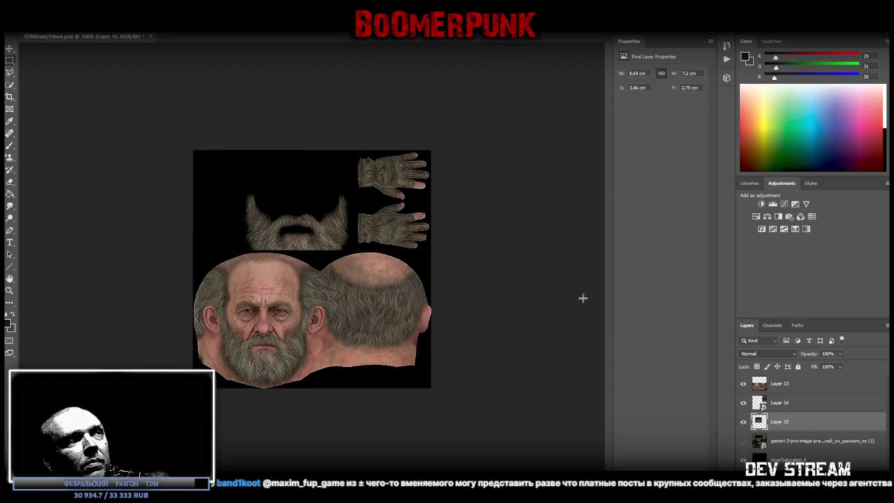
pyautogui.hotkey('ctrl', 't')
pyautogui.moveTo(297, 225)
pyautogui.mouseDown()
pyautogui.moveTo(273, 186)
pyautogui.moveTo(266, 191)
pyautogui.mouseUp()
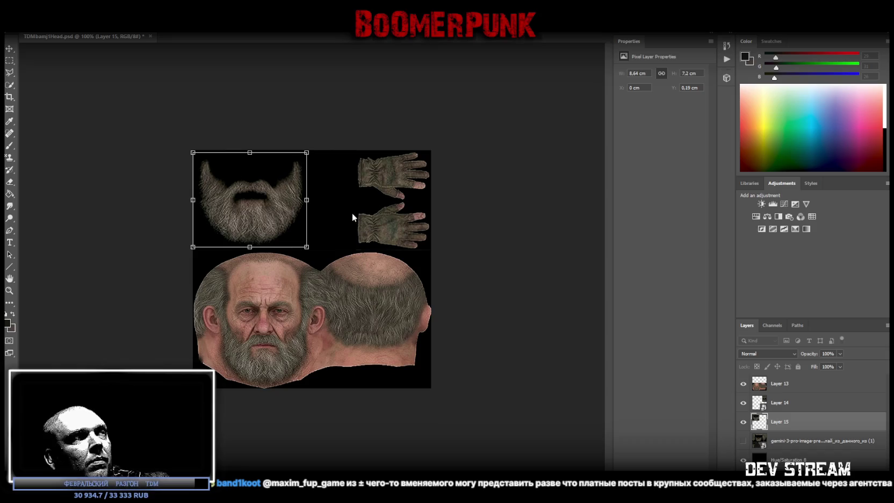
pyautogui.press('Return')
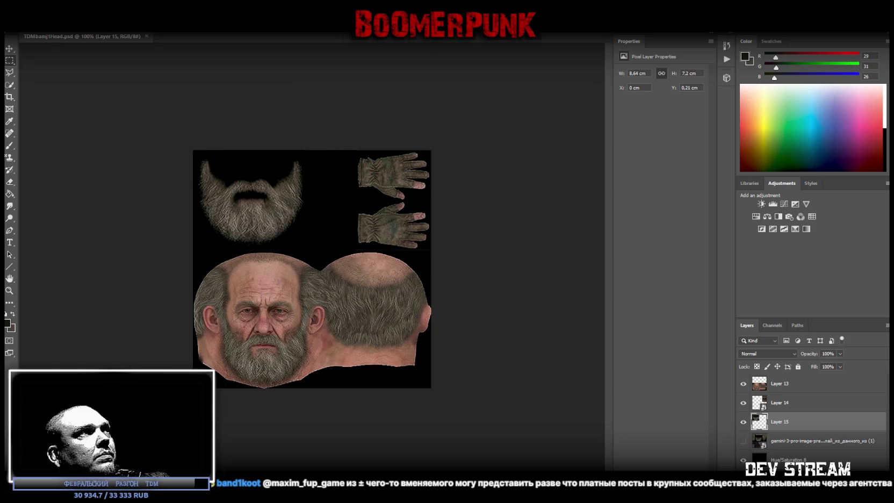
pyautogui.click(16, 24)
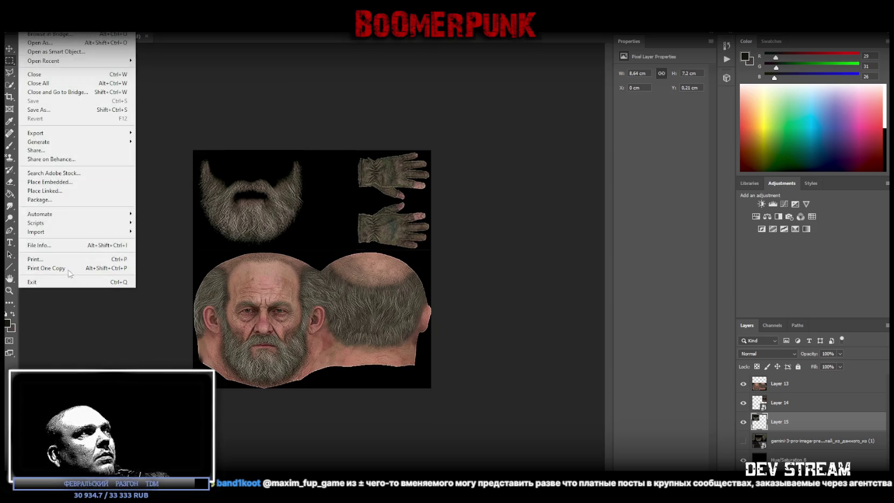
# Step: Save the texture sheet as PNG, overwriting the existing TDMbamj1Head.png
pyautogui.click(37, 111)
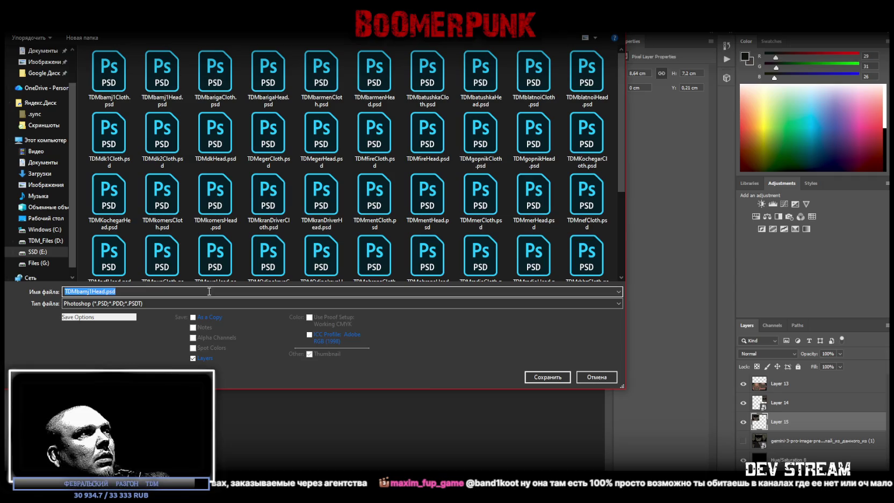
pyautogui.click(399, 303)
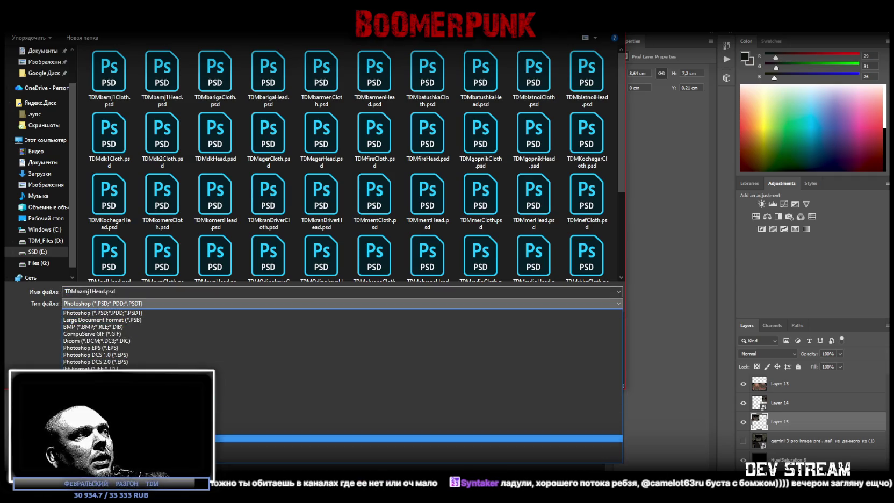
pyautogui.click(403, 439)
pyautogui.click(553, 374)
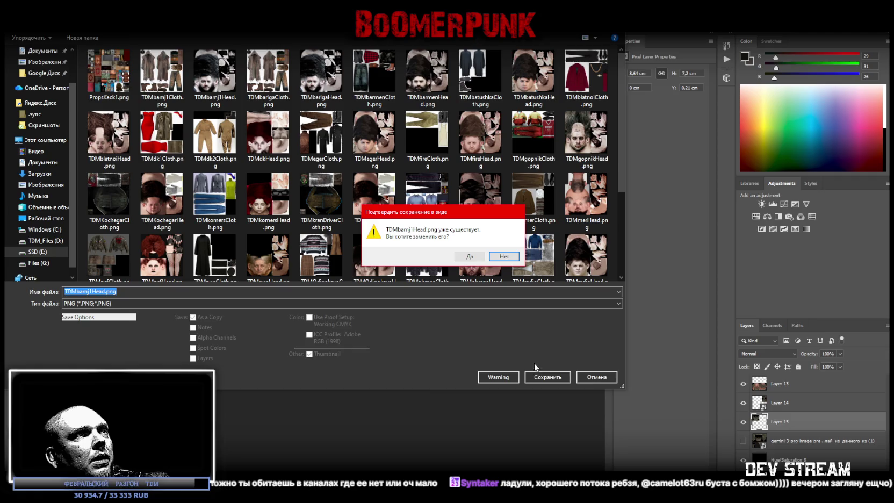
pyautogui.click(485, 260)
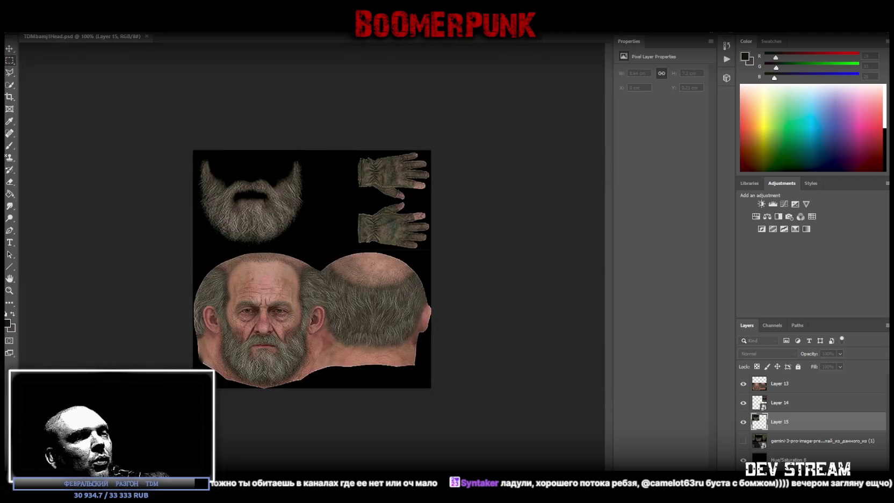
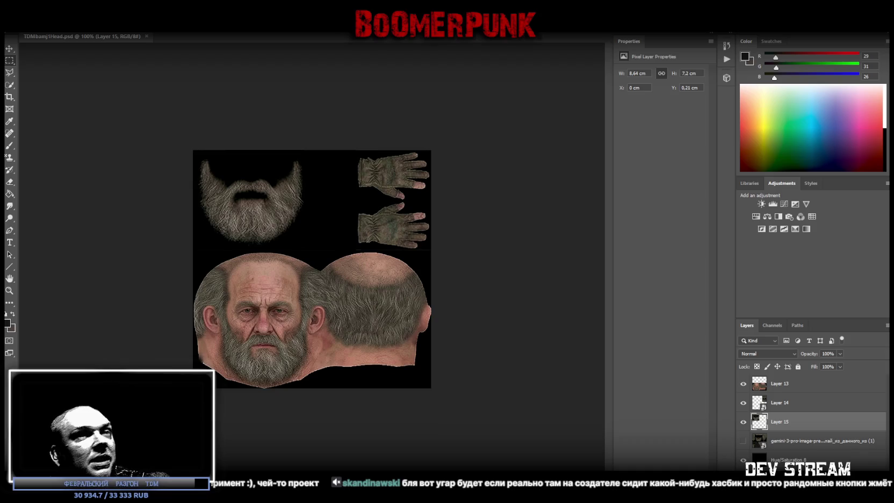
pyautogui.hotkey('alt', 'f')
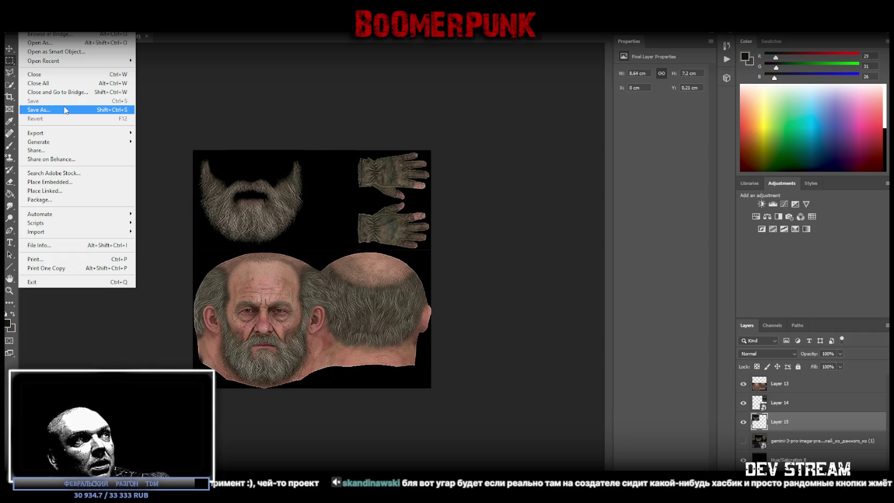
pyautogui.click(272, 58)
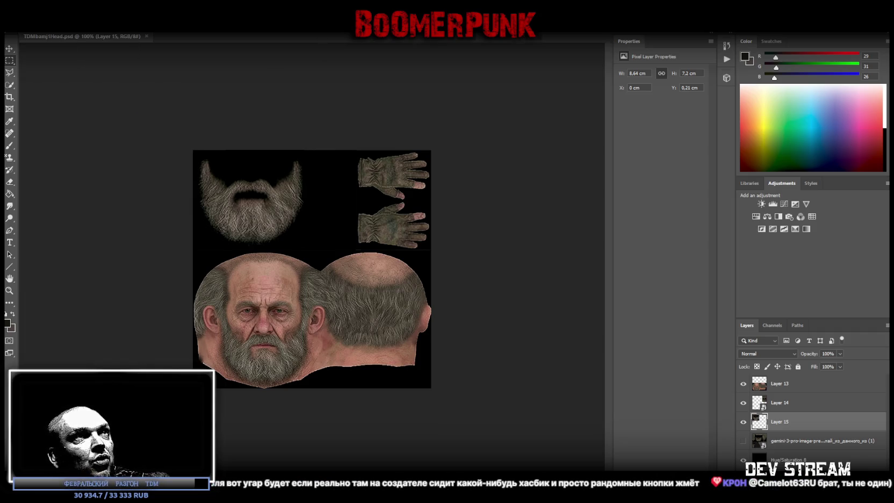